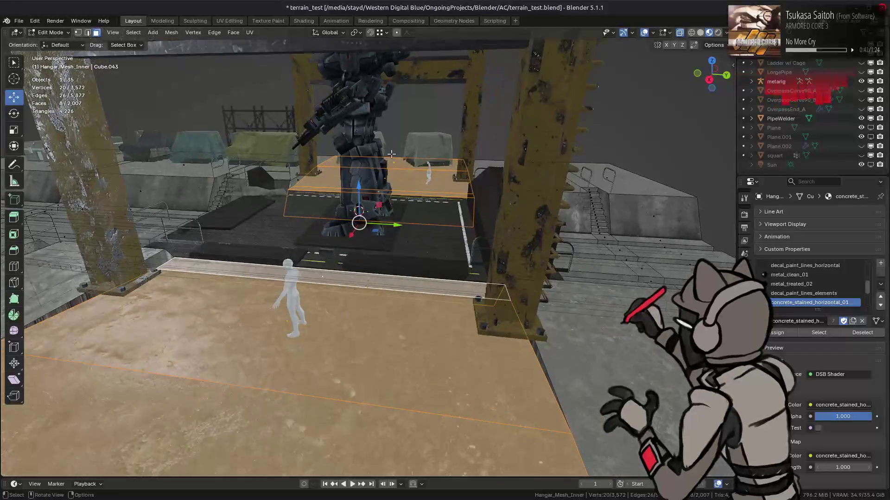
Scale the selected inner floor faces to 0.75 along the Y axis.
scroll(366, 218, up, 3)
click(716, 46)
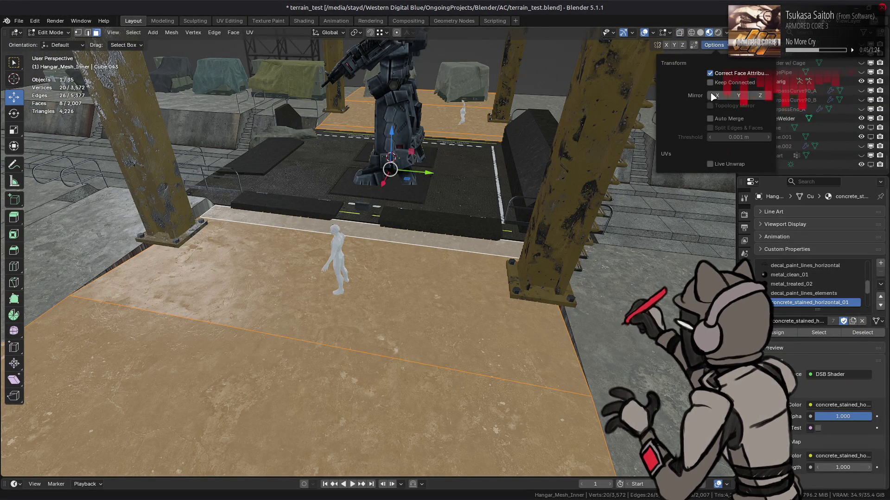
middle_drag(440, 246, 469, 223)
key(ctrl+KP_Add)
key(ctrl+KP_Subtract)
key(s)
key(y)
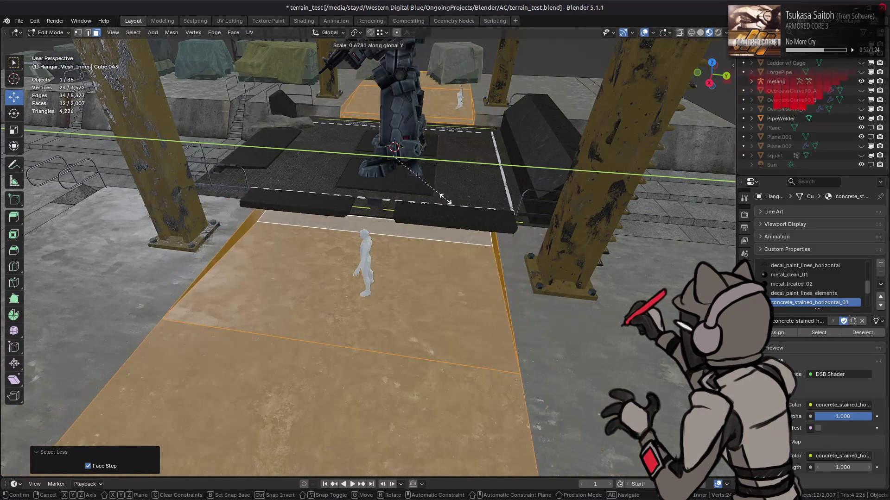
right_click(414, 154)
middle_drag(431, 164, 537, 174)
key(s)
key(y)
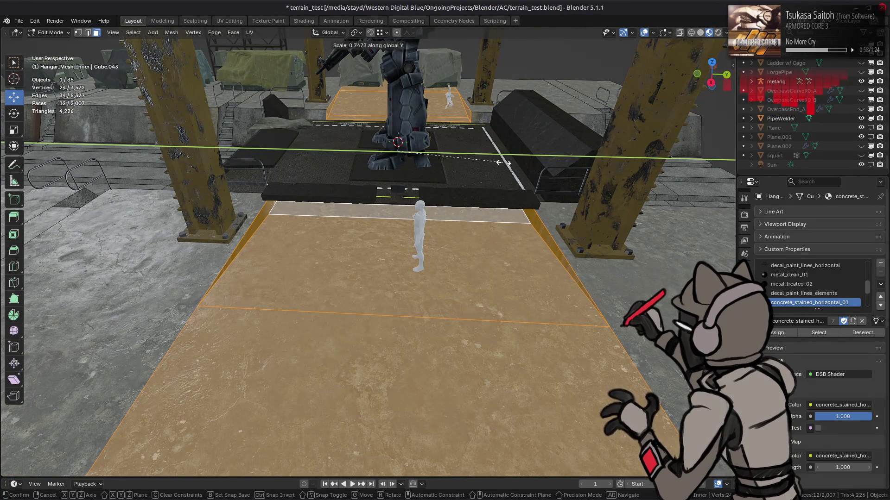
text(75)
key(Return)
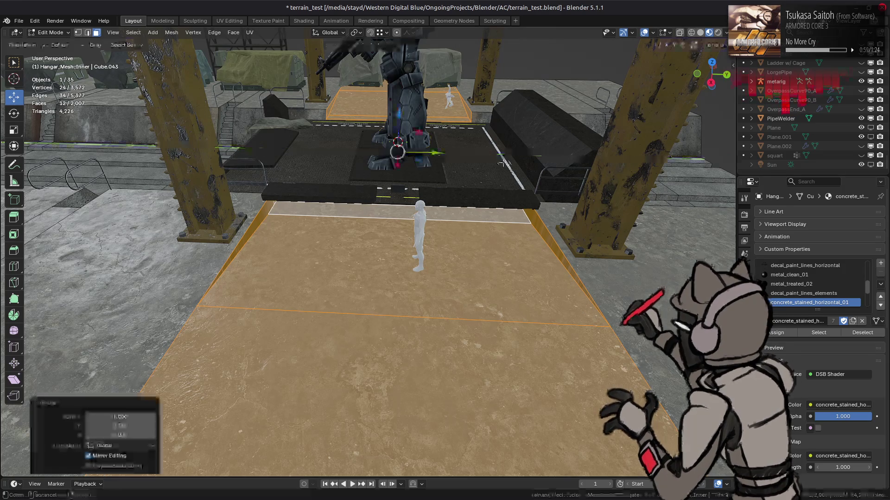
Move a single floor face -9 m along Y and return to Object Mode.
click(541, 225)
text(gy-9)
key(Return)
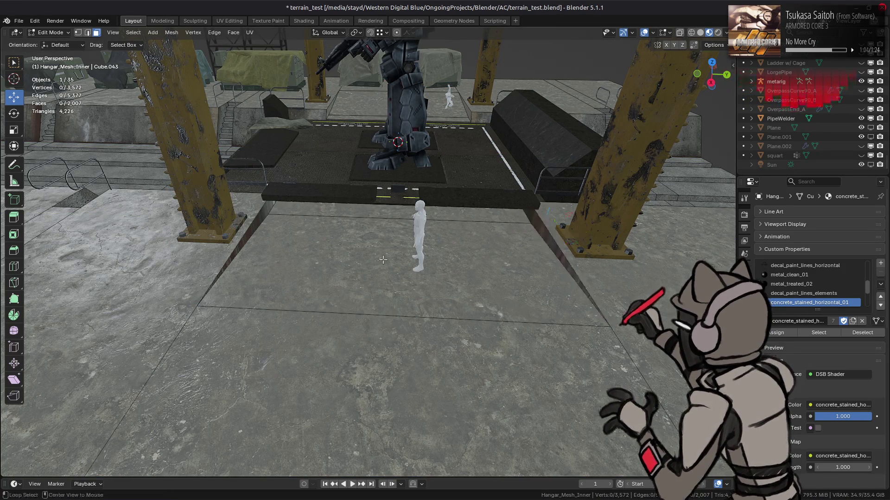
key(Tab)
mouse_move(369, 254)
middle_down()
mouse_move(370, 246)
mouse_move(352, 247)
mouse_move(485, 262)
mouse_move(468, 277)
mouse_move(477, 266)
mouse_move(477, 297)
mouse_move(440, 246)
mouse_move(444, 278)
mouse_move(431, 311)
mouse_move(377, 290)
mouse_move(470, 318)
mouse_move(418, 311)
mouse_move(413, 290)
mouse_move(459, 276)
mouse_move(477, 284)
mouse_move(457, 289)
mouse_move(522, 254)
mouse_move(366, 266)
mouse_move(407, 254)
mouse_move(426, 284)
mouse_move(538, 235)
middle_up()
scroll(497, 281, up, 3)
Select the linked step piece in the platform mesh and lower it 0.5 m along Z.
click(537, 235)
key(Tab)
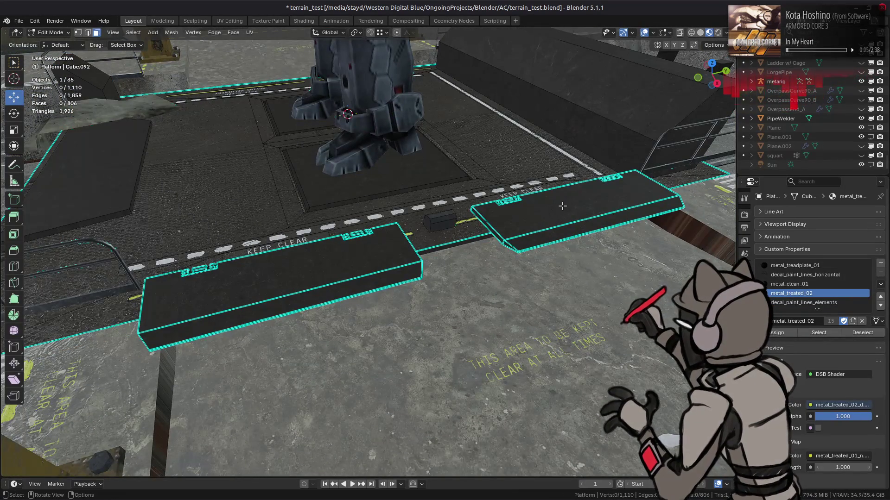
alt+middle_drag(556, 204, 521, 217)
key(l)
scroll(399, 199, up, 2)
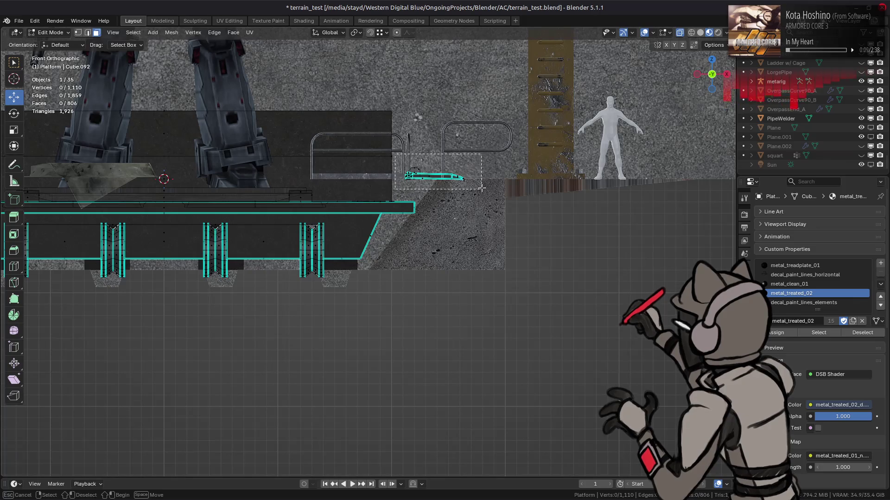
middle_drag(503, 158, 418, 144)
drag(417, 144, 414, 142)
key(period)
key(5)
key(minus)
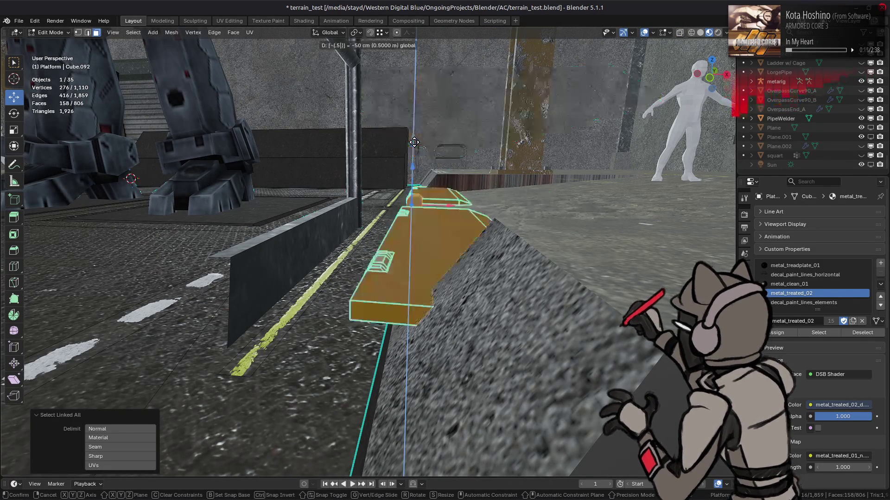
key(Return)
Return to Object Mode to inspect the lowered piece, then re-enter the platform's Edit Mode.
mouse_move(414, 143)
middle_down()
mouse_move(462, 190)
mouse_move(440, 222)
middle_up()
drag(430, 229, 417, 230)
scroll(435, 222, up, 2)
scroll(434, 222, down, 3)
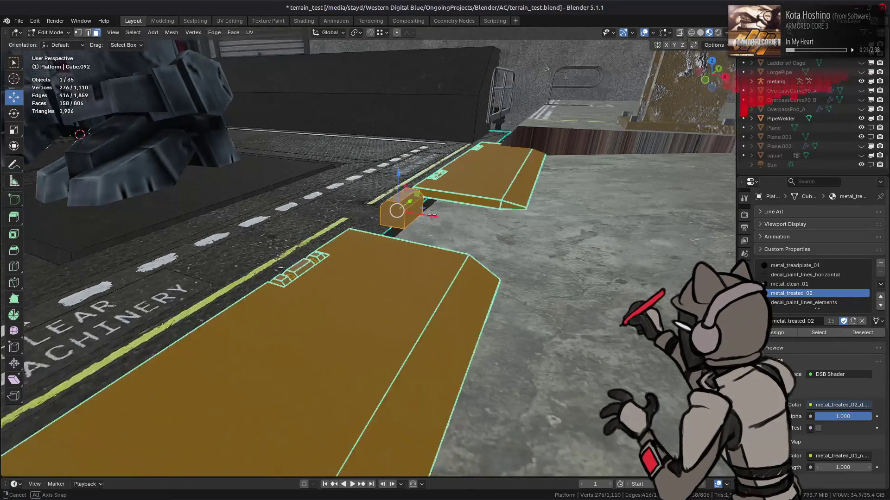
key(Tab)
mouse_move(427, 208)
middle_down()
mouse_move(378, 225)
mouse_move(424, 223)
middle_up()
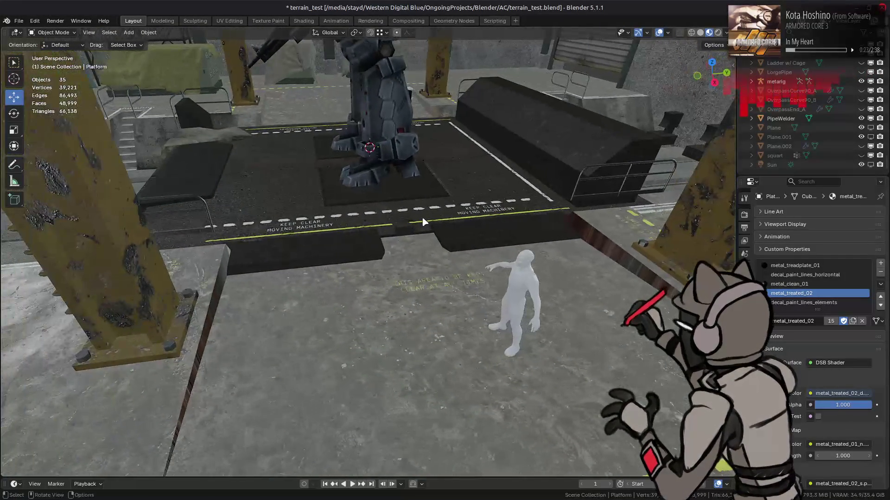
scroll(417, 252, up, 5)
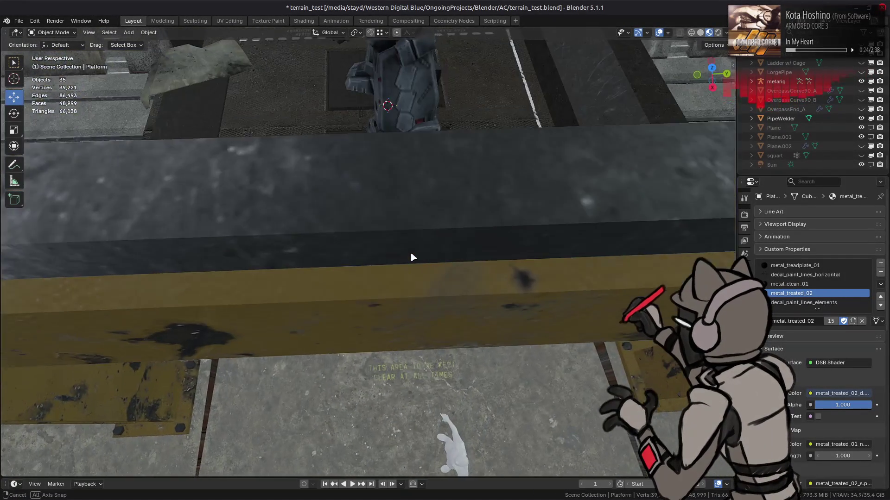
mouse_move(412, 257)
middle_down()
mouse_move(396, 282)
mouse_move(412, 243)
middle_up()
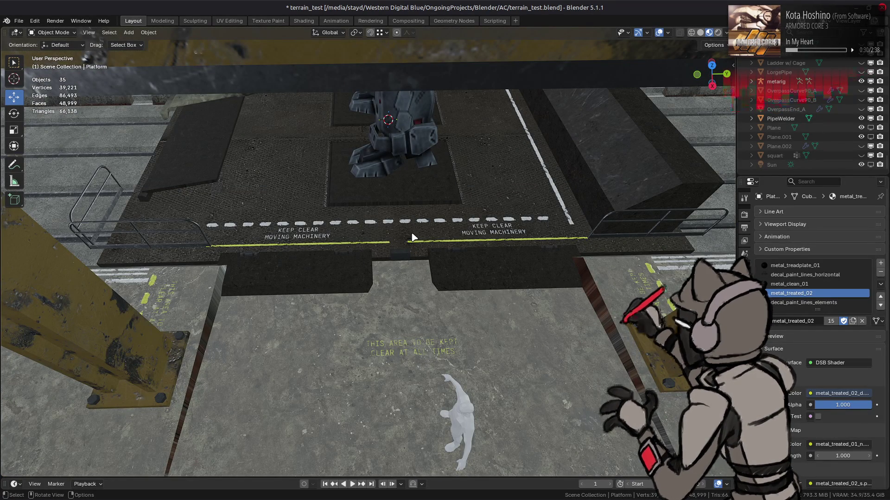
scroll(412, 237, up, 2)
click(413, 235)
key(Tab)
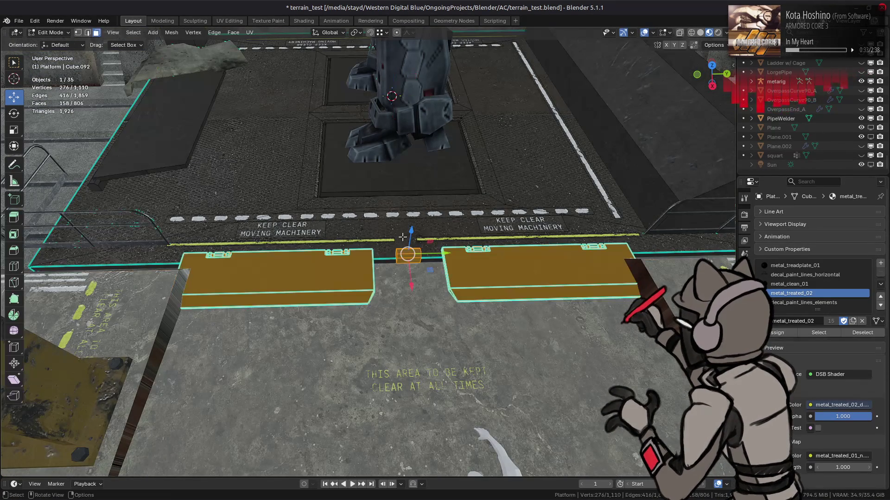
Nudge the left pad toward the middle connector and box-select the whole pad from the front view.
mouse_move(402, 237)
shift+middle_down()
mouse_move(372, 248)
mouse_move(411, 212)
mouse_move(392, 287)
shift+middle_up()
ctrl+drag(597, 241, 373, 299)
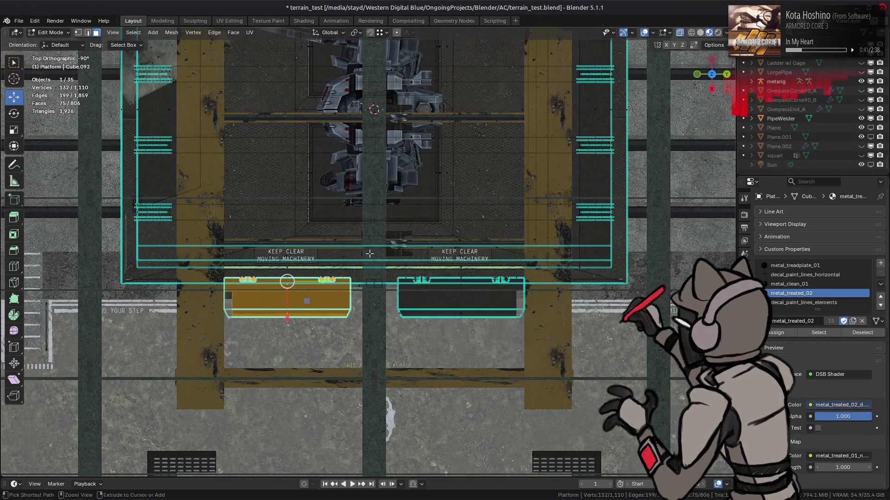
mouse_move(373, 299)
middle_down()
mouse_move(345, 258)
mouse_move(286, 253)
middle_up()
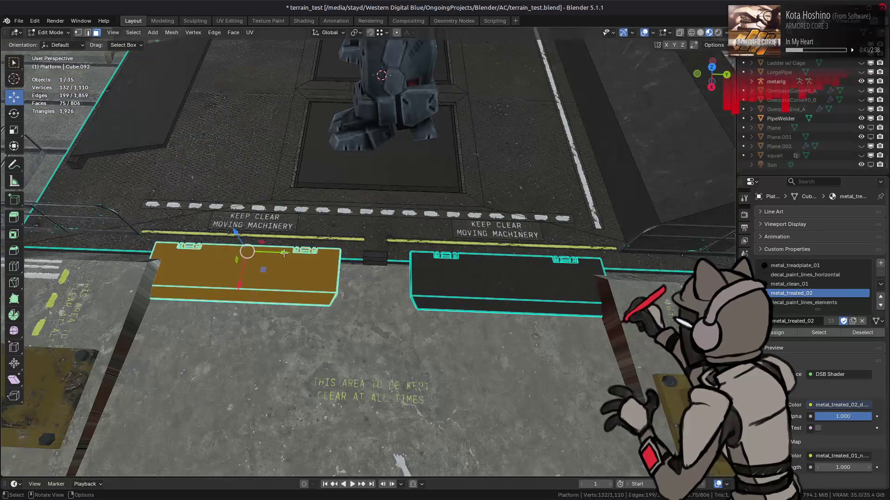
drag(279, 252, 296, 255)
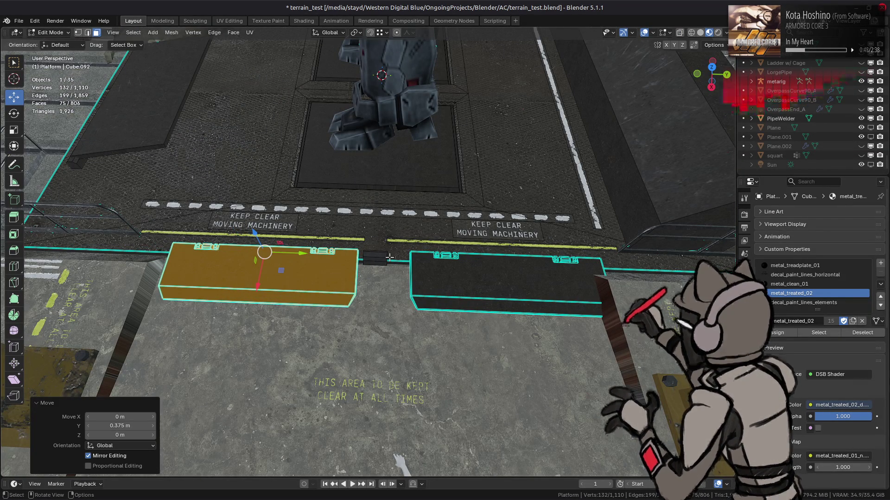
mouse_move(391, 256)
middle_down()
mouse_move(464, 209)
mouse_move(379, 344)
middle_up()
key(KP_1)
scroll(474, 198, up, 3)
scroll(363, 322, up, 5)
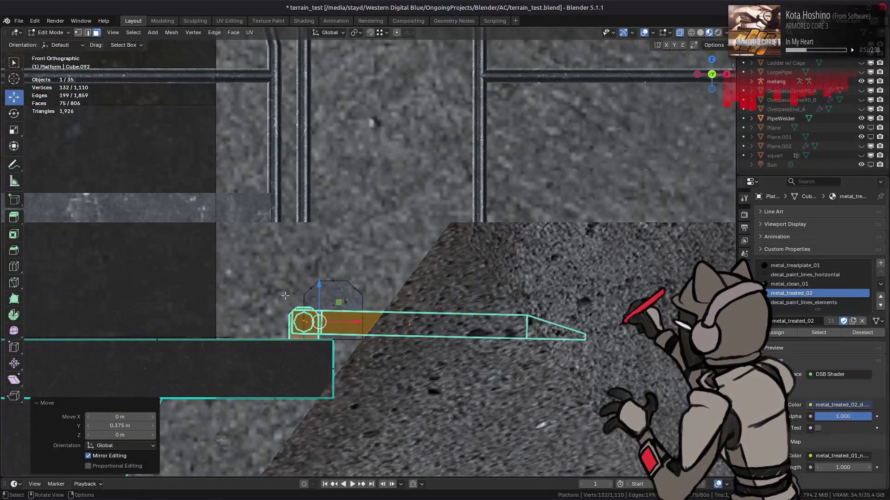
mouse_move(277, 299)
mouse_down()
mouse_move(540, 345)
mouse_move(577, 346)
mouse_move(579, 332)
mouse_up()
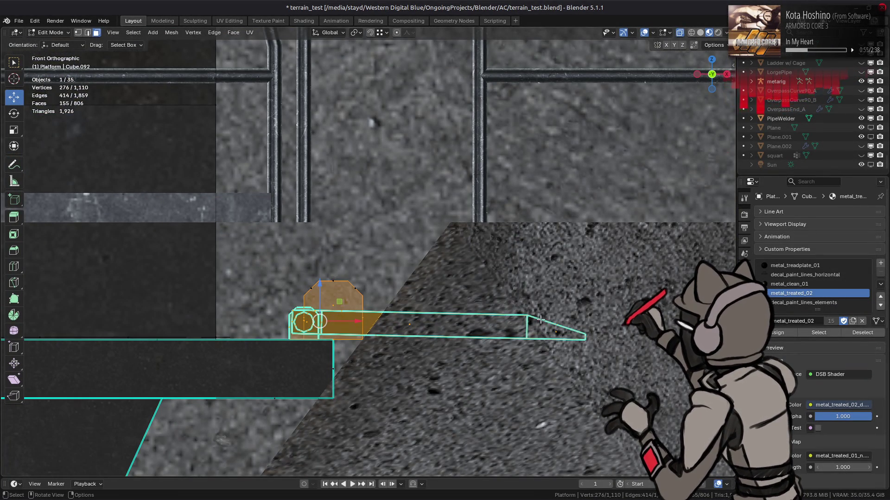
middle_drag(459, 278, 335, 332)
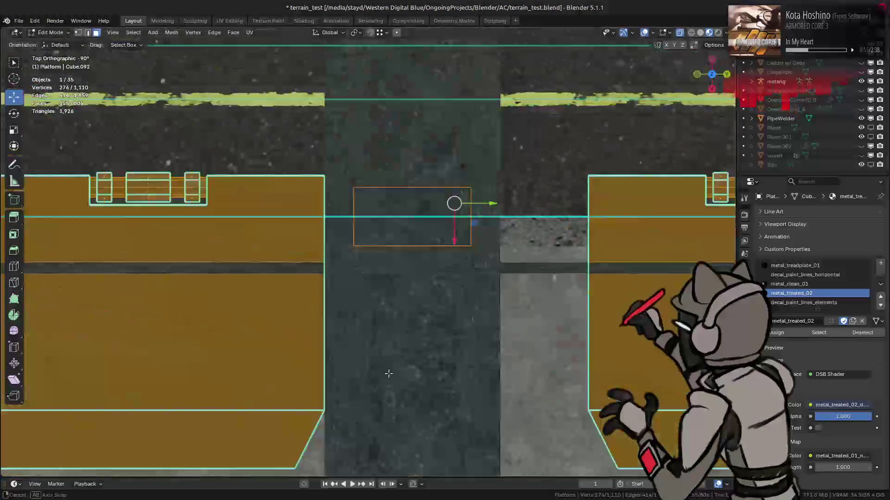
scroll(335, 332, up, 2)
scroll(334, 332, down, 3)
Select the right pad with its linked parts and move it -0.375 m along Y.
mouse_move(145, 202)
mouse_down()
mouse_move(396, 322)
mouse_move(398, 315)
mouse_up()
middle_drag(398, 314, 403, 250)
click(713, 45)
middle_drag(533, 241, 510, 224)
drag(510, 225, 625, 225)
key(ctrl+z)
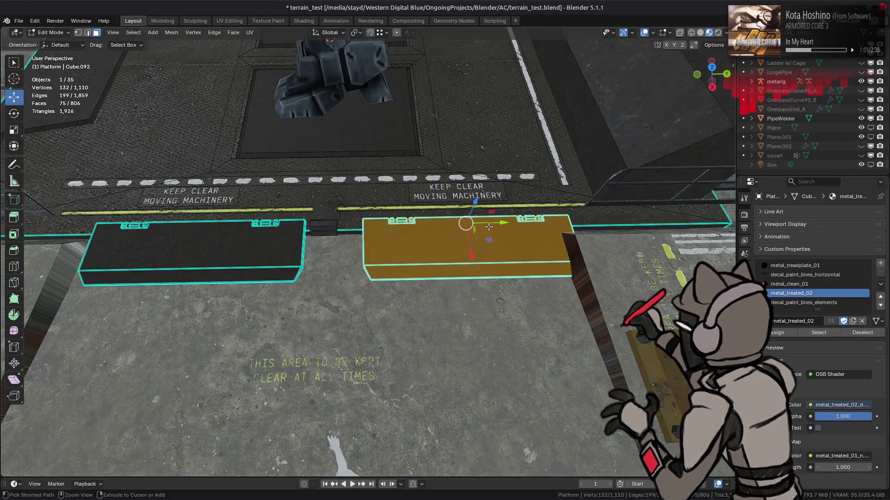
key(ctrl+l)
drag(507, 226, 502, 227)
text(.375)
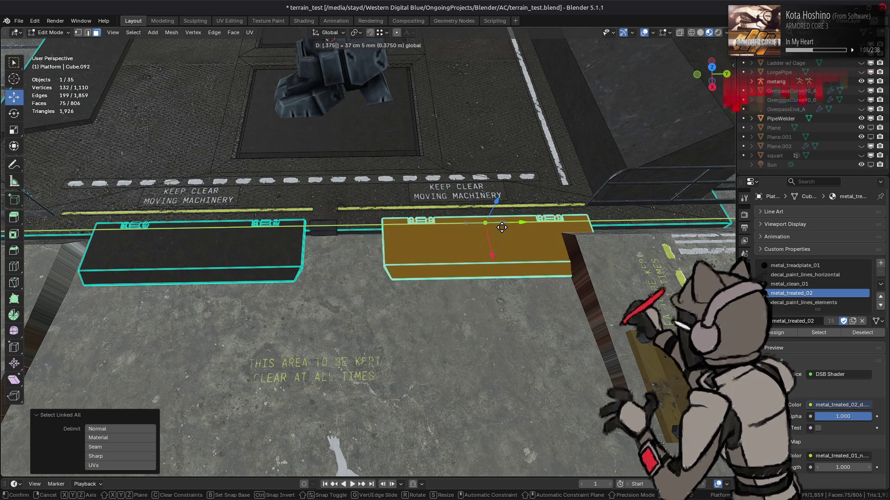
key(minus)
key(Return)
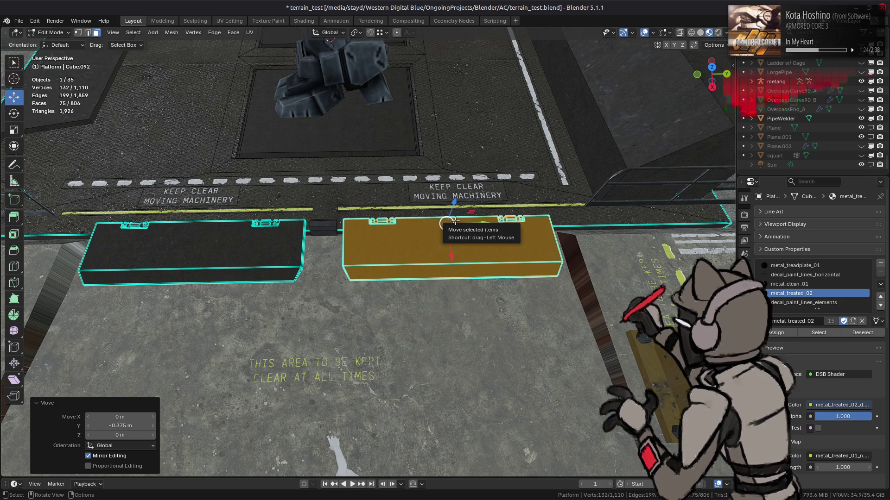
Clear the selection and pick the middle connector piece.
key(alt+a)
middle_drag(454, 222, 493, 217)
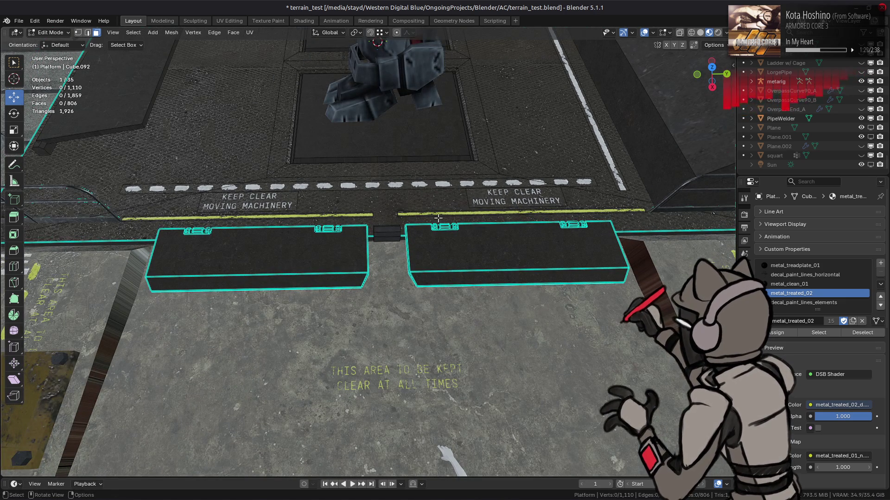
click(391, 229)
Select the whole middle connector and delete its faces.
key(ctrl+l)
right_click(391, 232)
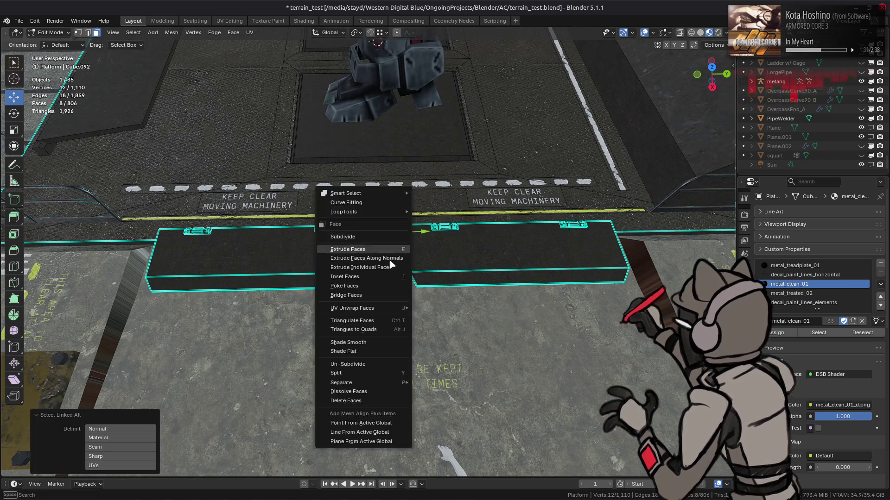
click(368, 401)
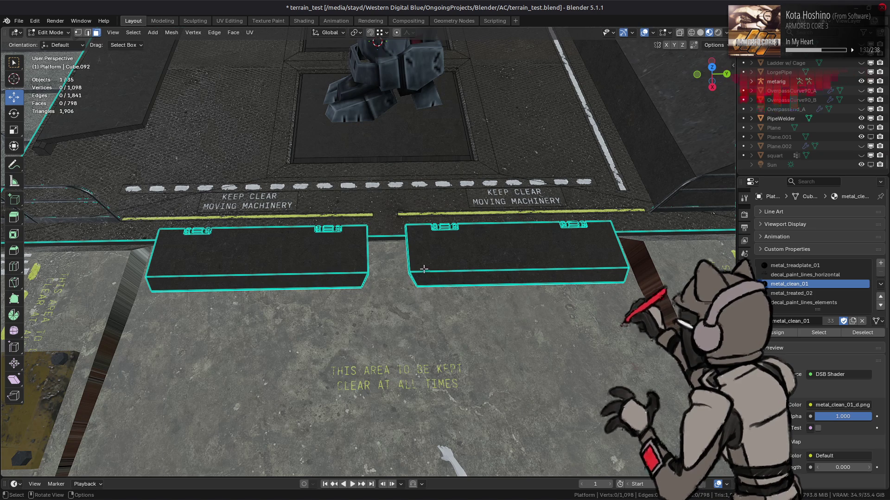
mouse_move(397, 256)
middle_down()
mouse_move(546, 212)
mouse_move(379, 254)
mouse_move(392, 270)
middle_up()
key(Tab)
scroll(371, 277, up, 6)
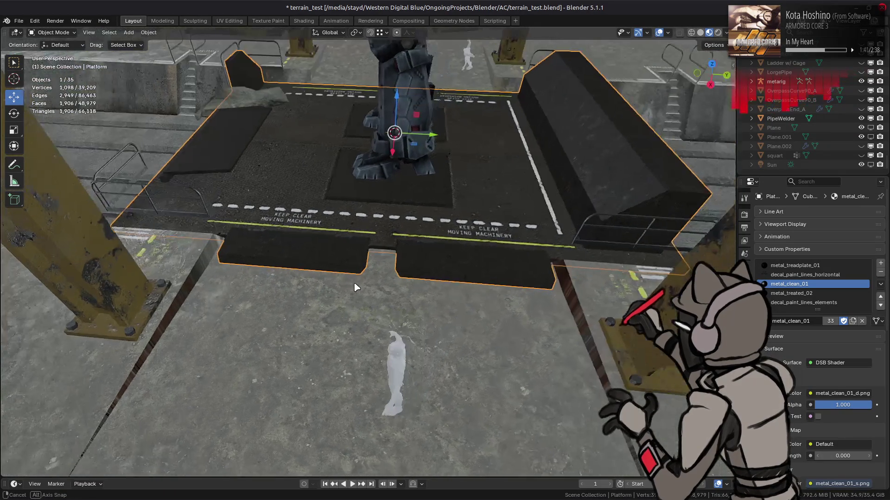
In top view, select the left pad with its linked parts and move it 0.125 m.
key(Tab)
key(KP_7)
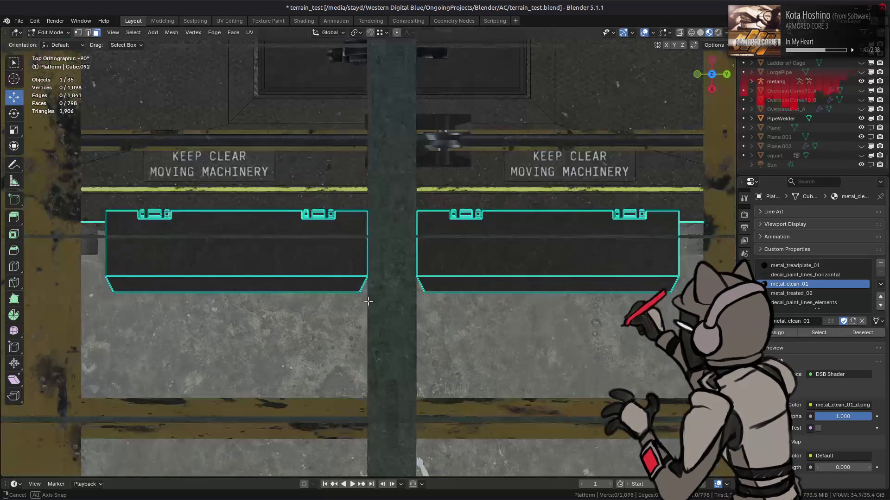
mouse_move(93, 200)
mouse_down()
mouse_move(589, 277)
mouse_move(385, 294)
mouse_move(379, 309)
mouse_up()
key(ctrl+l)
middle_drag(370, 307, 290, 239)
text(g)
text(.1)
key(Return)
Box-select the right pad with its linked parts and move it 0.125 m.
key(KP_7)
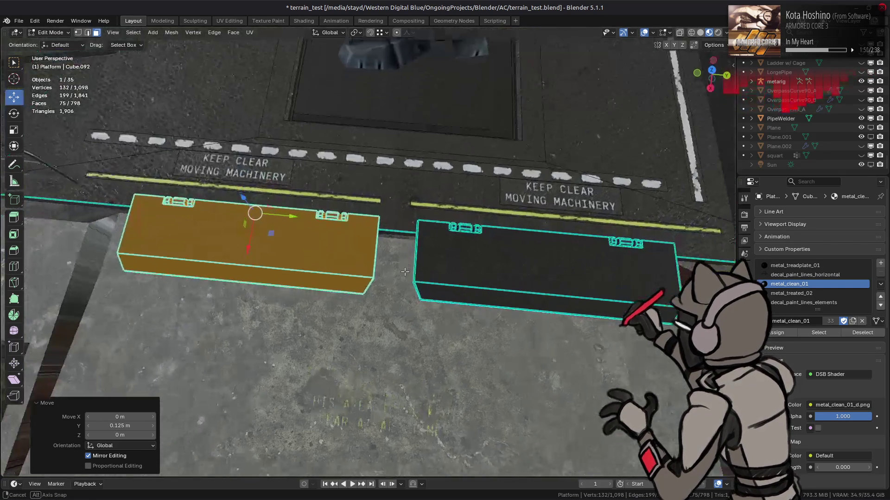
shift+middle_drag(403, 204, 318, 199)
drag(317, 199, 594, 302)
middle_drag(533, 269, 499, 234)
key(ctrl+l)
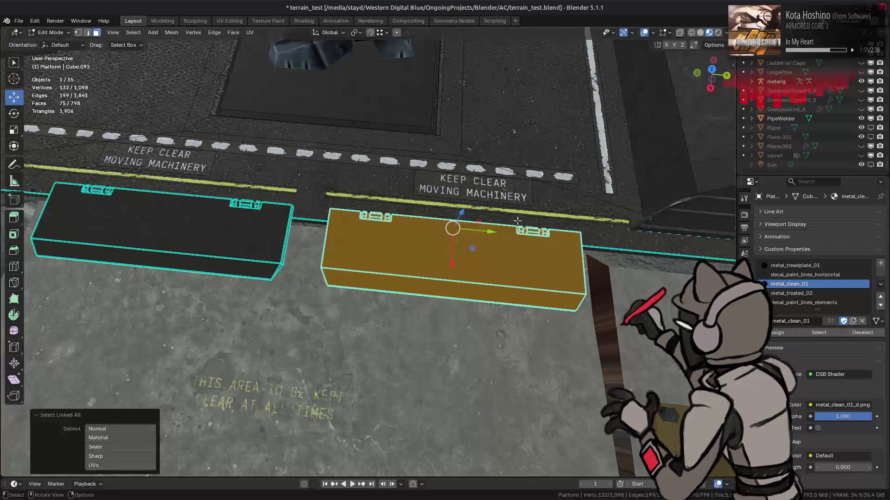
text(g)
text(.125)
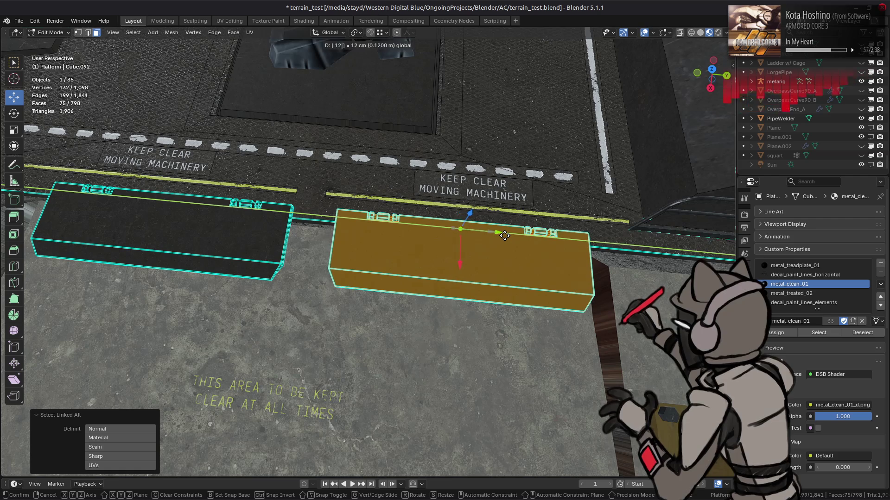
key(Return)
Deselect the platform mesh and go back to Object Mode, zooming out over the hangar.
key(alt+a)
mouse_move(505, 235)
middle_down()
mouse_move(394, 245)
mouse_move(355, 282)
mouse_move(429, 252)
mouse_move(470, 252)
mouse_move(246, 244)
middle_up()
key(Tab)
scroll(455, 249, down, 3)
scroll(246, 245, down, 3)
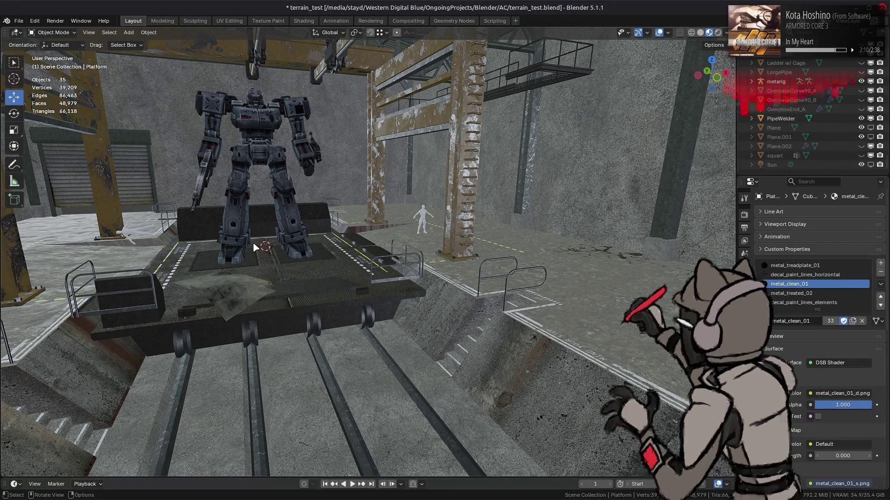
mouse_move(249, 253)
middle_down()
mouse_move(213, 254)
mouse_move(352, 271)
mouse_move(390, 258)
mouse_move(342, 253)
mouse_move(417, 261)
middle_up()
scroll(428, 254, down, 3)
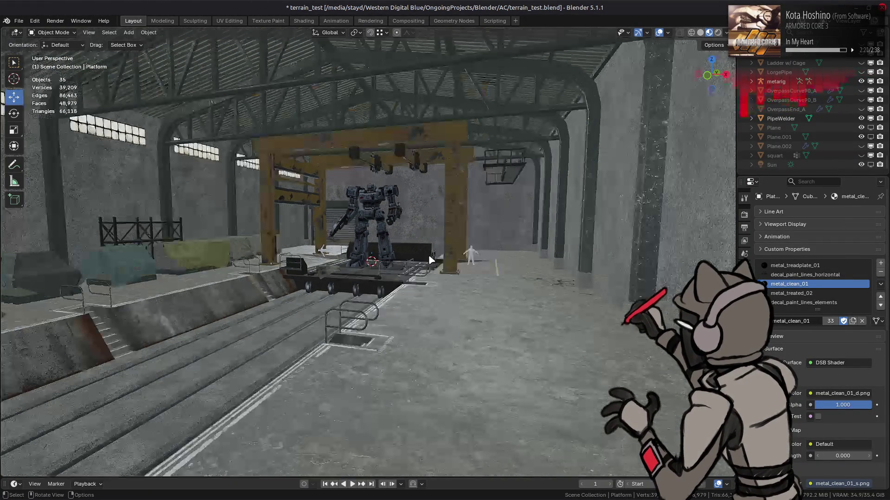
scroll(434, 247, up, 2)
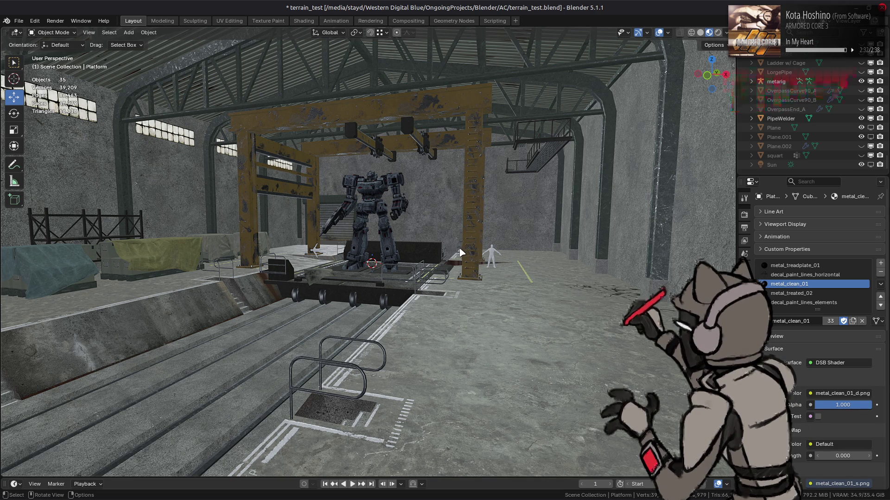
scroll(394, 288, up, 3)
mouse_move(163, 274)
middle_down()
mouse_move(194, 260)
mouse_move(438, 320)
mouse_move(287, 297)
middle_up()
middle_drag(288, 293, 352, 282)
middle_drag(495, 285, 499, 283)
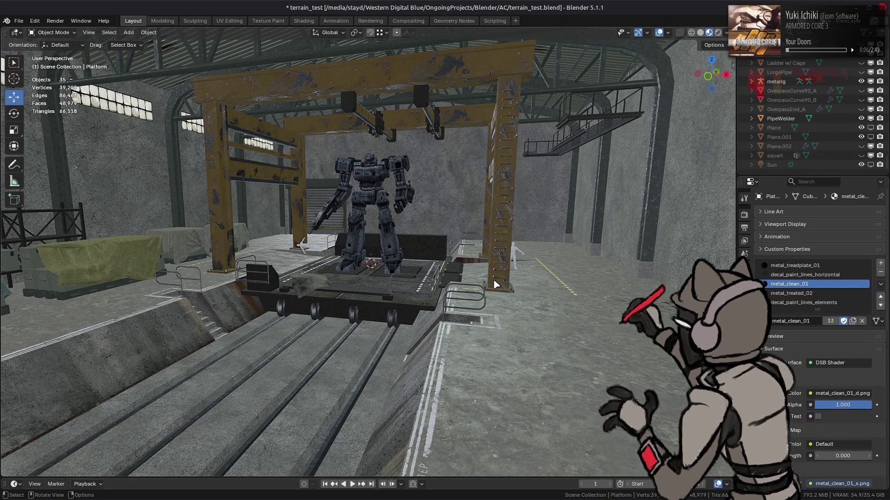
middle_drag(495, 286, 462, 285)
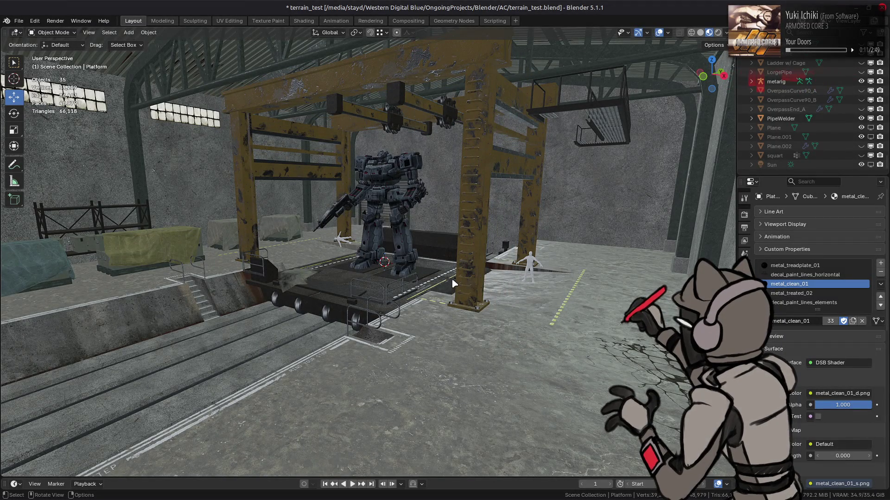
mouse_move(454, 277)
middle_down()
mouse_move(482, 266)
mouse_move(472, 269)
middle_up()
Deselect everything and save terrain_test.blend, zooming in on the robot platform.
click(519, 299)
key(alt+a)
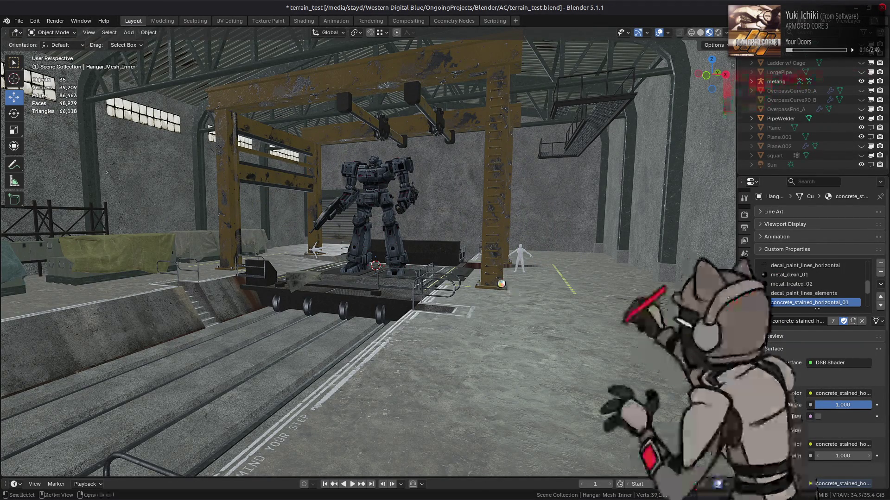
key(ctrl+s)
mouse_move(485, 281)
middle_down()
mouse_move(423, 298)
mouse_move(403, 282)
mouse_move(454, 279)
middle_up()
scroll(423, 298, up, 4)
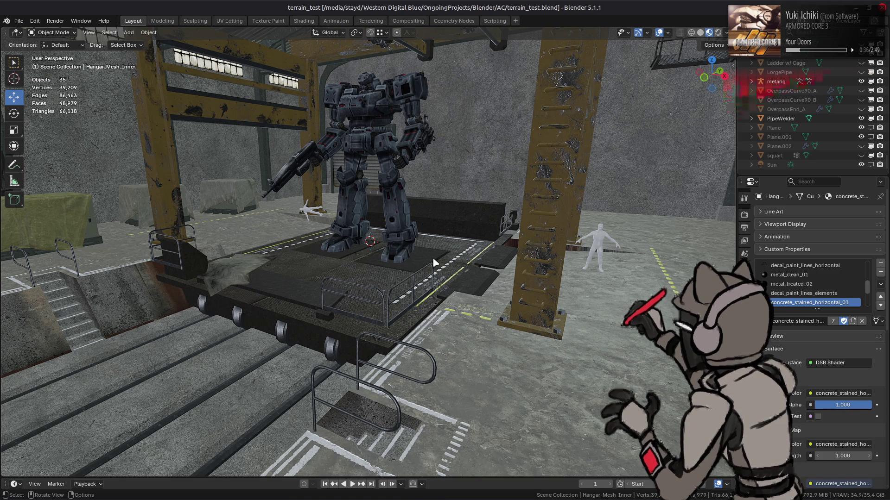
key(ctrl+s)
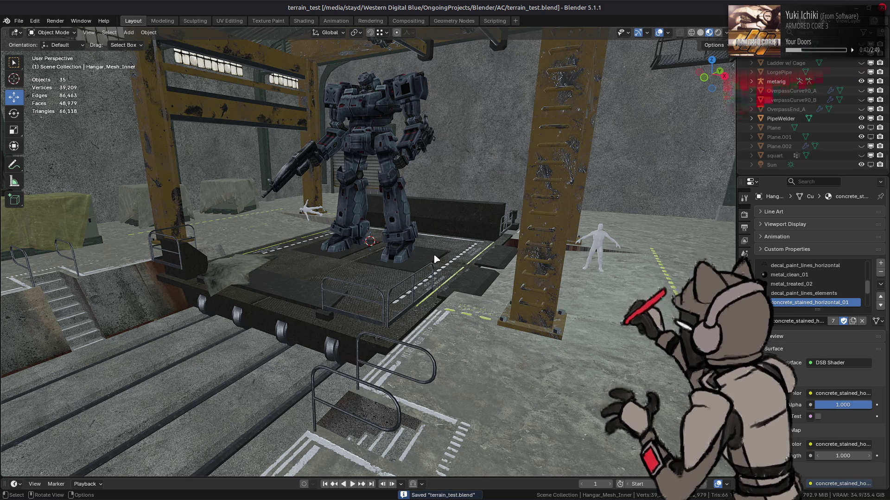
Select the platform railing and enter its Edit Mode.
mouse_move(408, 255)
middle_down()
mouse_move(437, 278)
mouse_move(463, 267)
mouse_move(420, 240)
mouse_move(343, 228)
mouse_move(342, 239)
mouse_move(366, 250)
mouse_move(417, 257)
mouse_move(320, 258)
mouse_move(366, 268)
middle_up()
click(465, 304)
key(Tab)
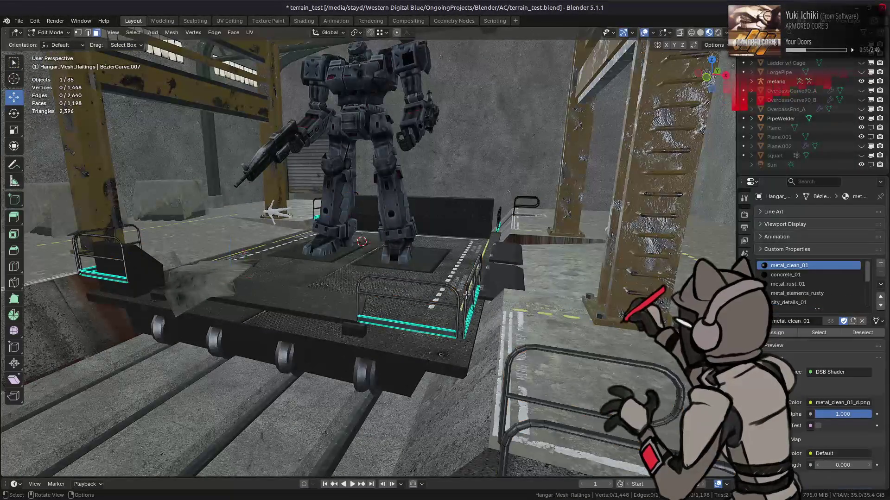
Box-select the railing vertices from the front and lower them 0.5 m along Z.
key(KP_1)
scroll(471, 261, up, 4)
drag(462, 178, 598, 263)
mouse_move(598, 263)
middle_down()
mouse_move(581, 256)
mouse_move(554, 308)
middle_up()
middle_drag(492, 199, 504, 176)
drag(503, 176, 505, 200)
scroll(506, 206, up, 5)
scroll(505, 206, down, 5)
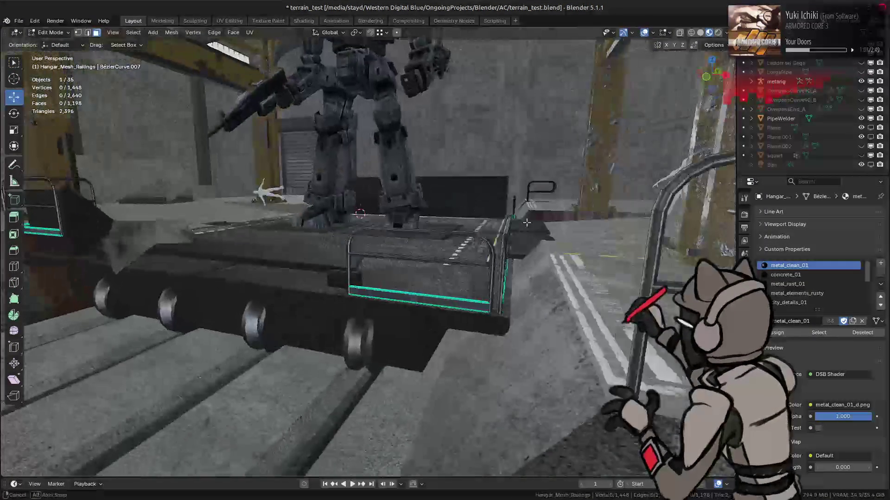
key(Tab)
Deselect the railings, select the gantry and save the file.
mouse_move(527, 221)
middle_down()
mouse_move(481, 238)
mouse_move(397, 242)
mouse_move(544, 241)
mouse_move(413, 252)
mouse_move(413, 235)
middle_up()
scroll(389, 248, up, 3)
scroll(389, 245, down, 3)
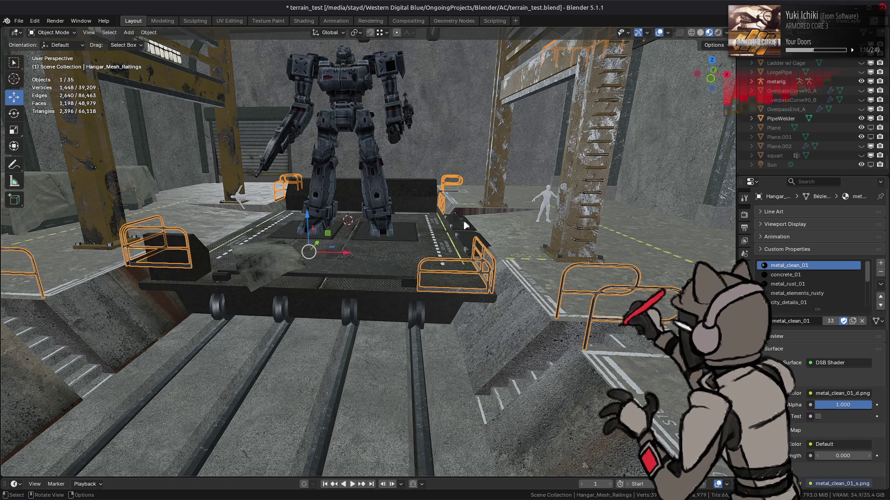
key(alt+a)
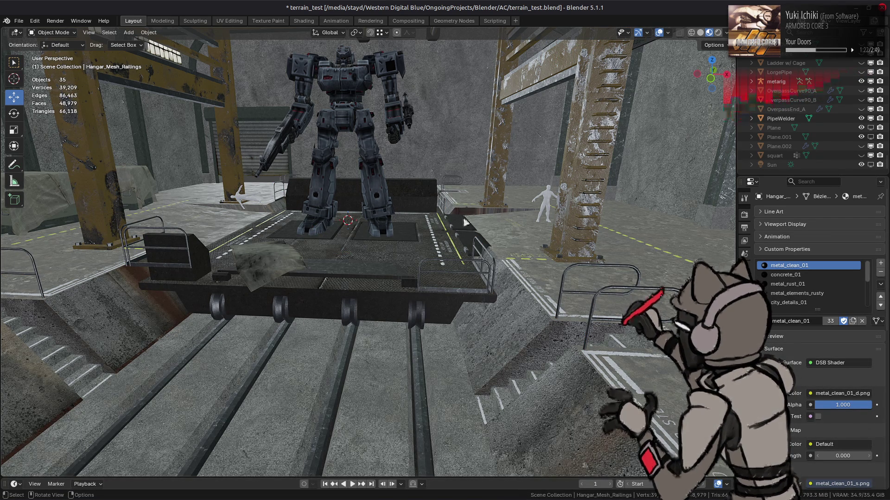
mouse_move(471, 207)
middle_down()
mouse_move(479, 255)
mouse_move(394, 257)
mouse_move(484, 272)
mouse_move(393, 240)
mouse_move(500, 264)
mouse_move(423, 244)
mouse_move(450, 258)
middle_up()
click(472, 235)
key(ctrl+s)
Select railing section BézierCurve.007's geometry in Edit Mode and move it -0.375.
click(452, 259)
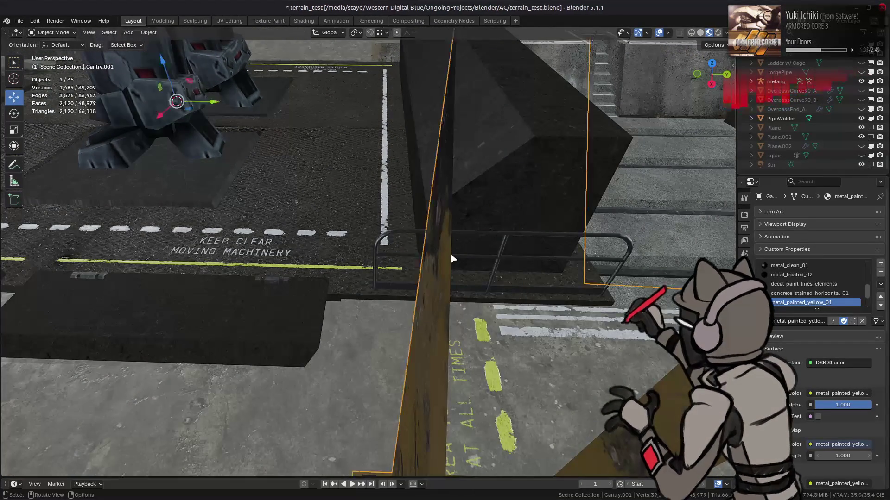
click(452, 256)
key(Tab)
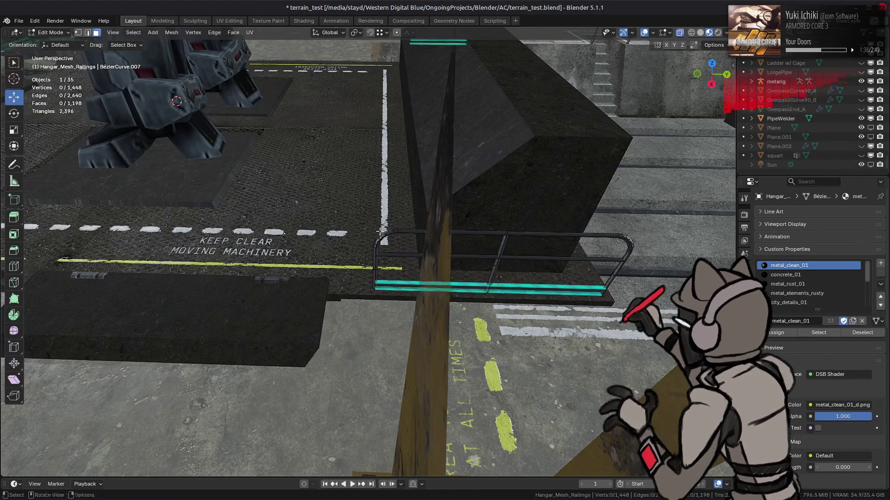
drag(291, 181, 612, 339)
key(g)
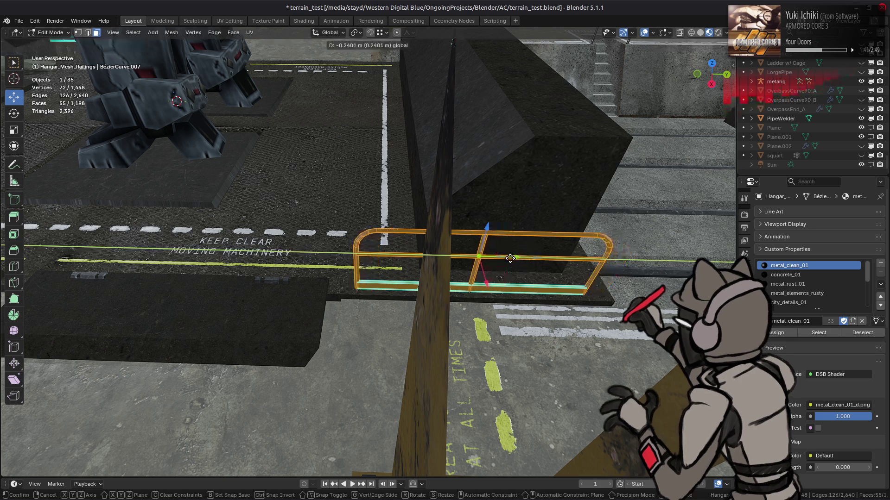
text(-.375)
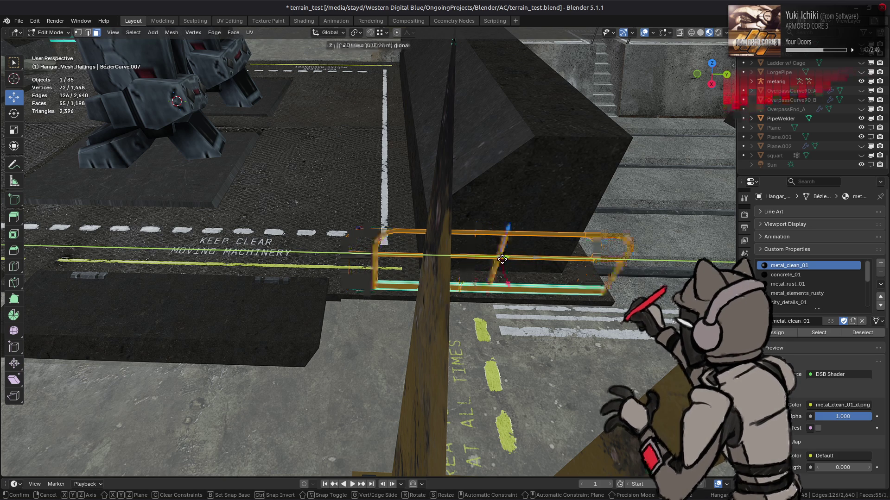
key(Return)
Reselect the whole railing section, drag it 0.375 m along Y, and exit Edit Mode.
mouse_move(502, 259)
middle_down()
mouse_move(314, 265)
mouse_move(287, 248)
middle_up()
scroll(287, 248, down, 6)
mouse_move(212, 194)
mouse_down()
mouse_move(380, 343)
mouse_move(458, 371)
mouse_up()
mouse_move(199, 186)
mouse_down()
mouse_move(458, 376)
mouse_move(452, 380)
mouse_up()
drag(343, 302, 362, 304)
mouse_move(362, 304)
middle_down()
mouse_move(466, 259)
mouse_move(439, 258)
middle_up()
key(alt+a)
key(Tab)
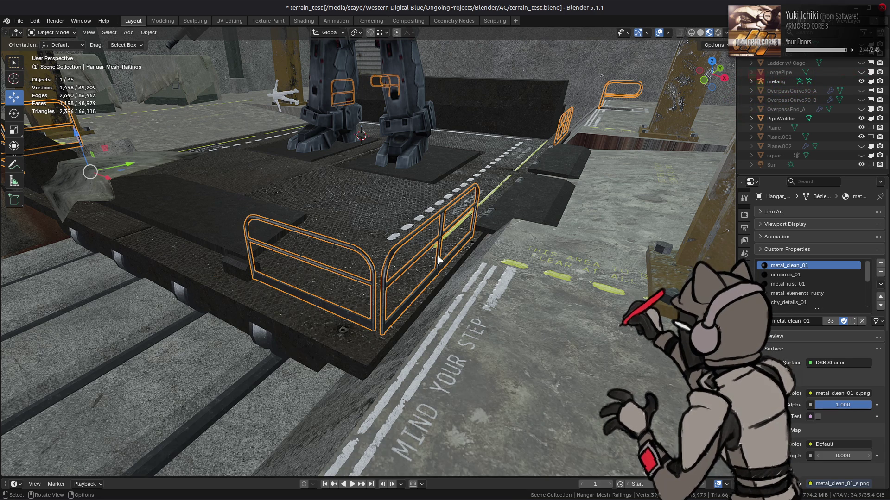
Select the platform, select all of its geometry in Edit Mode, then exit and deselect it.
mouse_move(486, 176)
middle_down()
mouse_move(410, 170)
mouse_move(466, 194)
mouse_move(415, 196)
mouse_move(417, 189)
mouse_move(413, 222)
mouse_move(421, 178)
mouse_move(522, 232)
mouse_move(430, 262)
mouse_move(558, 262)
middle_up()
key(alt+a)
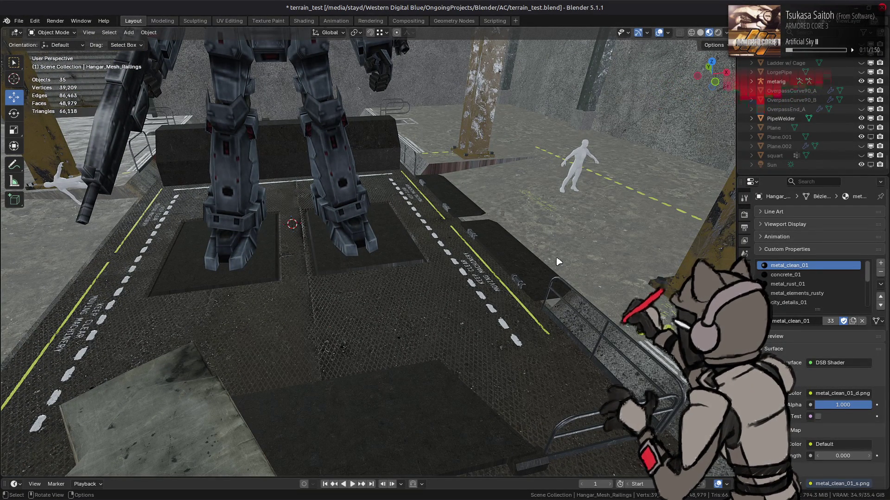
scroll(450, 243, up, 3)
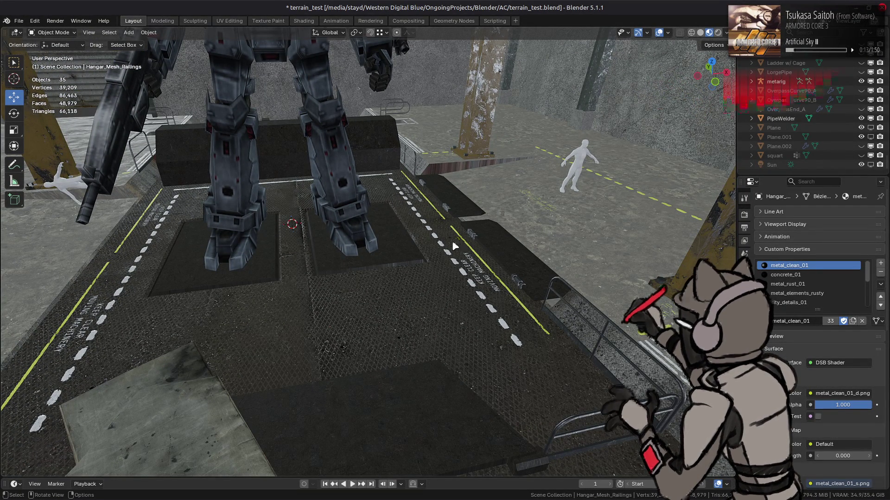
mouse_move(342, 296)
middle_down()
mouse_move(406, 256)
mouse_move(453, 258)
mouse_move(340, 240)
mouse_move(267, 245)
mouse_move(341, 251)
mouse_move(353, 272)
mouse_move(378, 278)
mouse_move(376, 319)
middle_up()
click(406, 255)
scroll(407, 255, down, 3)
key(Tab)
key(a)
key(Tab)
key(alt+a)
Orbit over the floor markings and open Hangar_Mesh_Inner in Edit Mode.
scroll(382, 295, up, 5)
scroll(383, 295, down, 5)
mouse_move(310, 326)
shift+middle_down()
mouse_move(407, 299)
mouse_move(411, 306)
shift+middle_up()
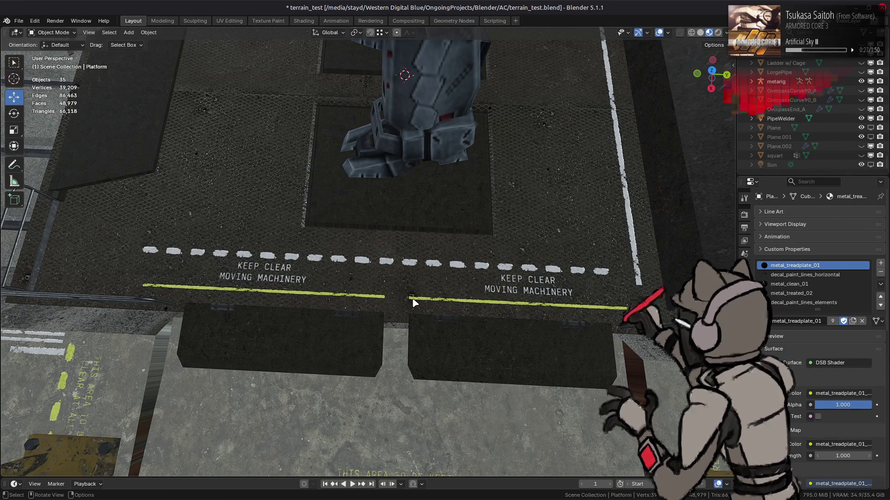
scroll(413, 301, down, 3)
mouse_move(412, 300)
middle_down()
mouse_move(429, 316)
mouse_move(490, 300)
middle_up()
mouse_move(442, 257)
middle_down()
mouse_move(484, 264)
mouse_move(407, 195)
middle_up()
click(404, 192)
key(Tab)
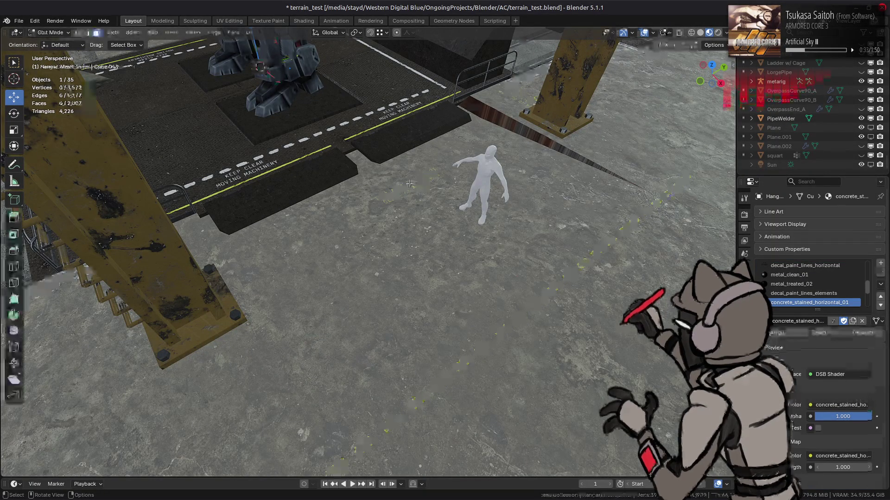
Select the keep-clear floor decal's linked geometry, move it 4.25 m along X, and leave Edit Mode.
key(alt+a)
click(406, 186)
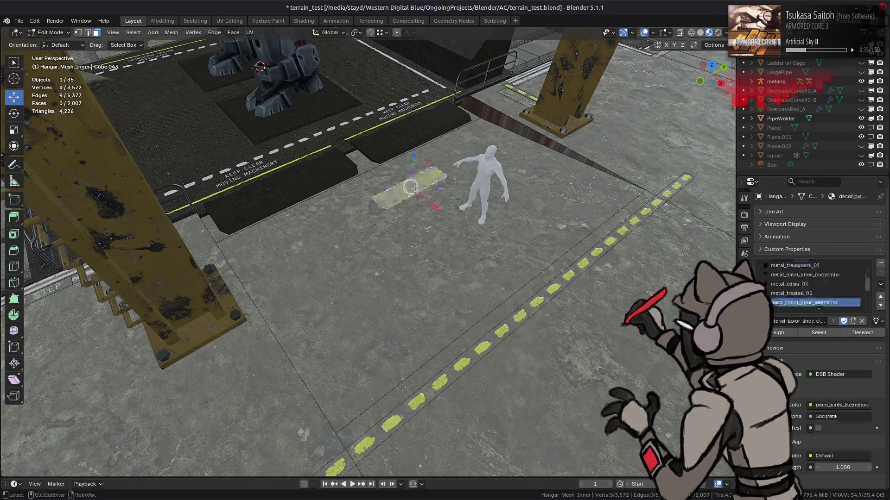
key(ctrl+l)
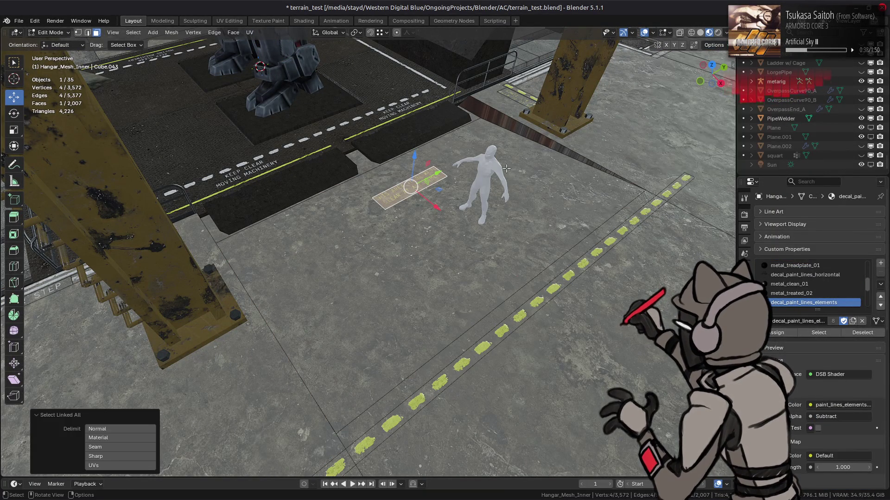
key(g)
key(x)
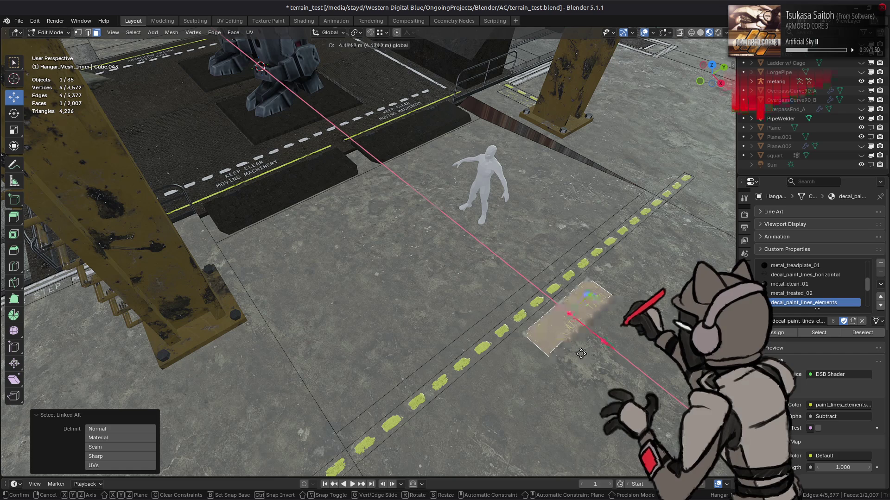
text(4.)
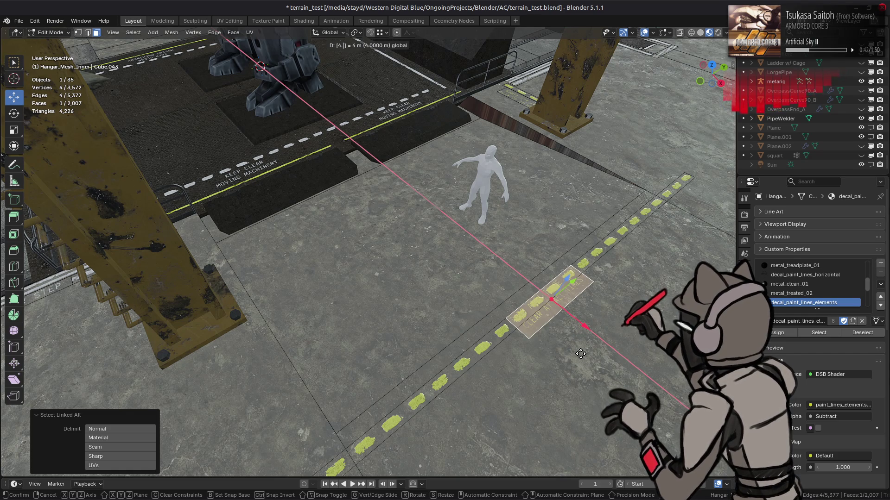
text(5)
key(BackSpace)
text(3)
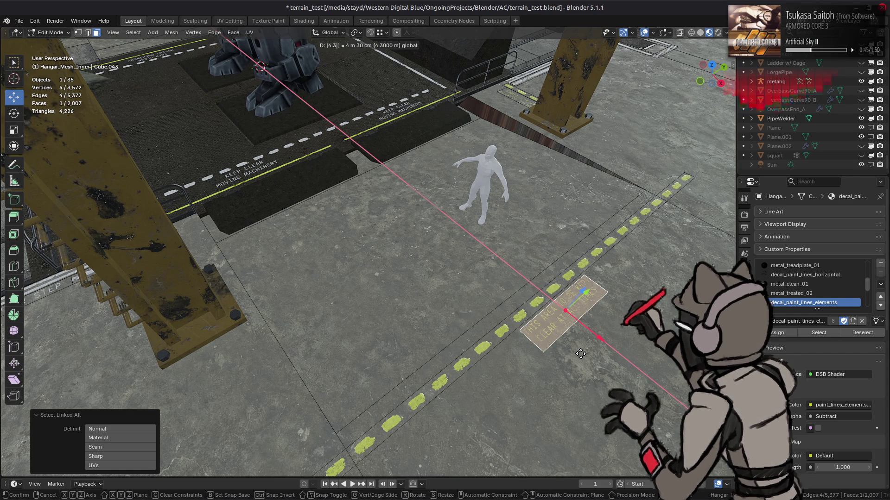
key(BackSpace)
text(25)
key(Return)
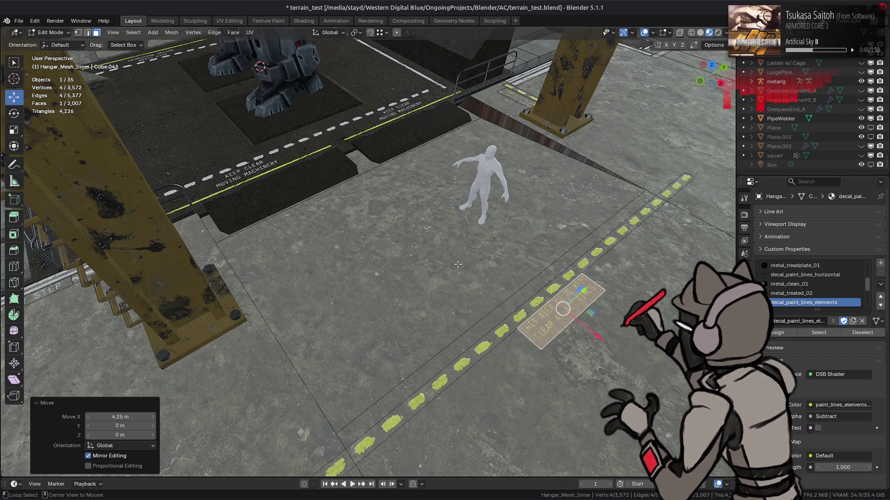
key(Tab)
middle_drag(458, 263, 431, 261)
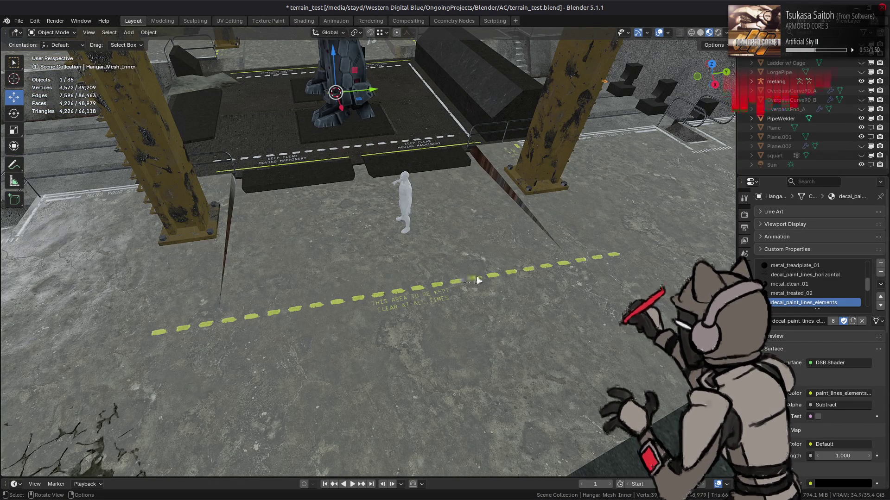
Select the dashed strip's right-end vertices and shift them -1 m.
key(Tab)
mouse_move(478, 279)
middle_down()
mouse_move(405, 292)
mouse_move(457, 273)
middle_up()
mouse_move(486, 299)
mouse_down()
mouse_move(531, 356)
mouse_move(477, 348)
mouse_up()
click(718, 45)
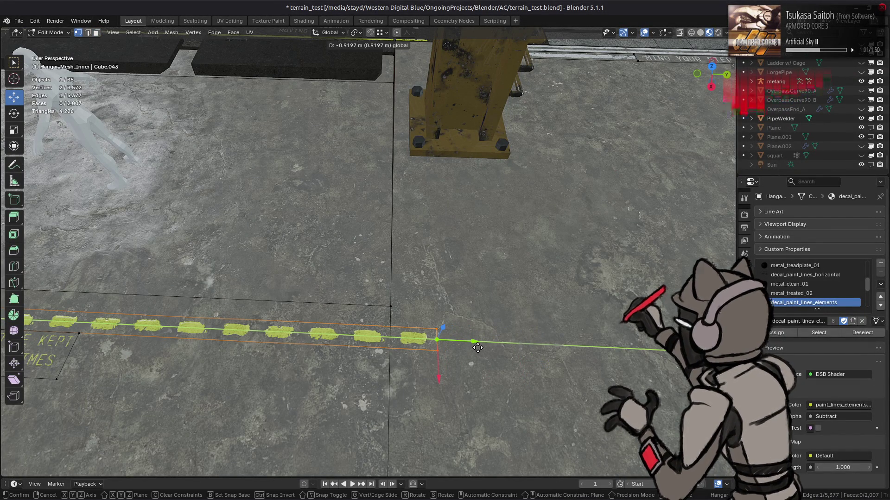
text(1)
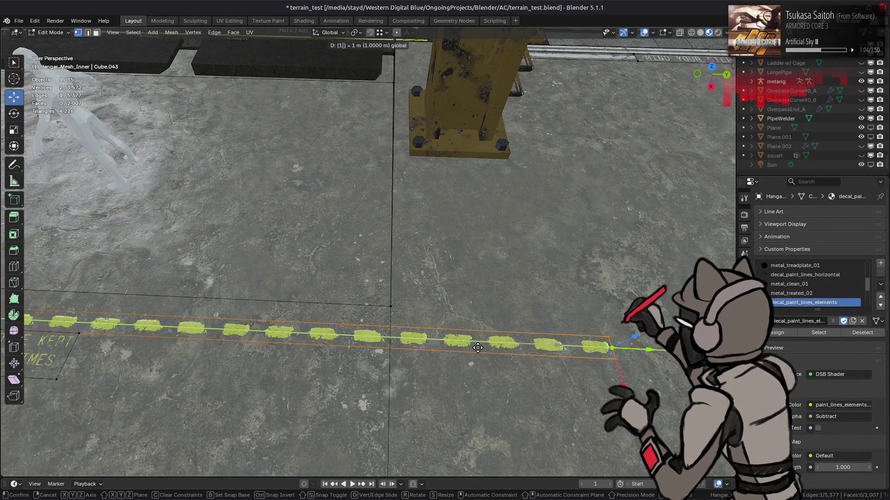
key(minus)
key(Return)
Move the strip end 1 m along Y with gy1, then return to Object Mode.
scroll(423, 338, down, 5)
scroll(384, 277, up, 6)
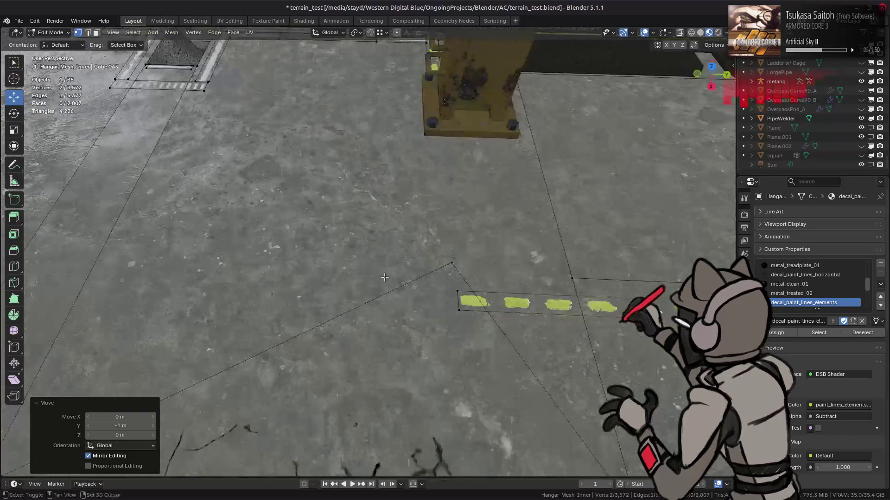
text(gy1)
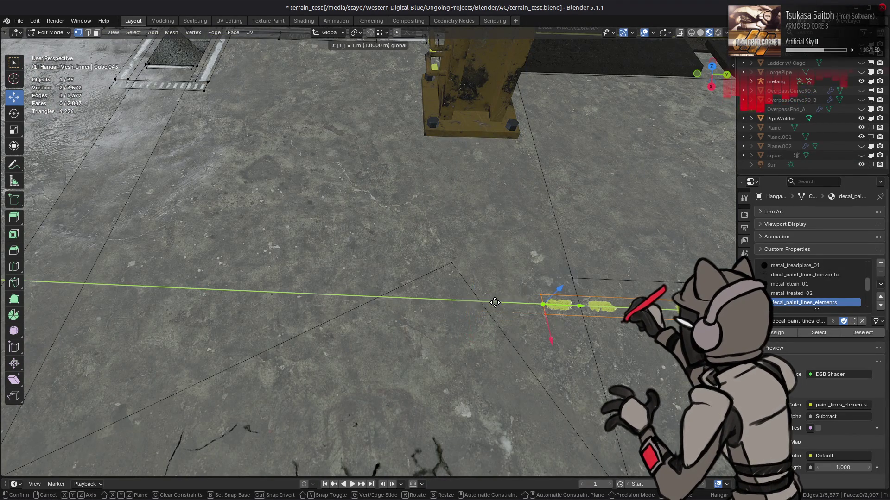
key(Return)
middle_drag(495, 303, 606, 90)
click(718, 46)
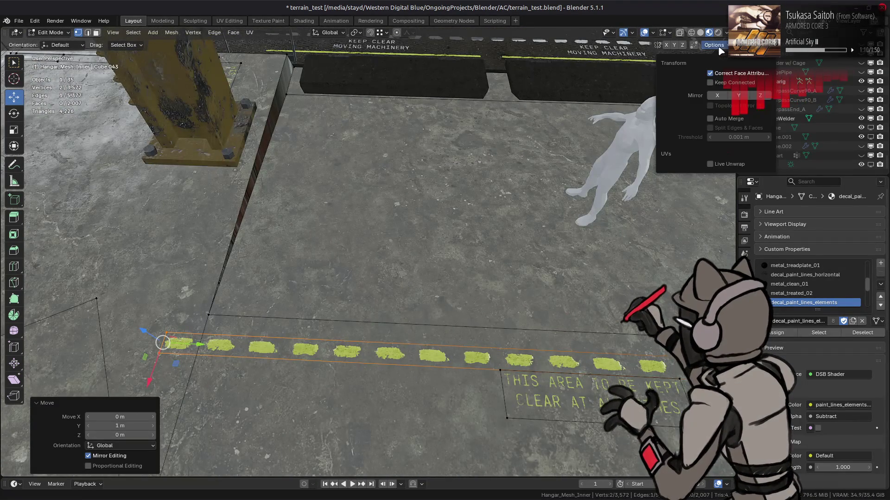
key(Tab)
mouse_move(473, 192)
middle_down()
mouse_move(441, 197)
mouse_move(480, 252)
mouse_move(444, 260)
mouse_move(416, 244)
mouse_move(451, 240)
mouse_move(432, 274)
mouse_move(399, 243)
middle_up()
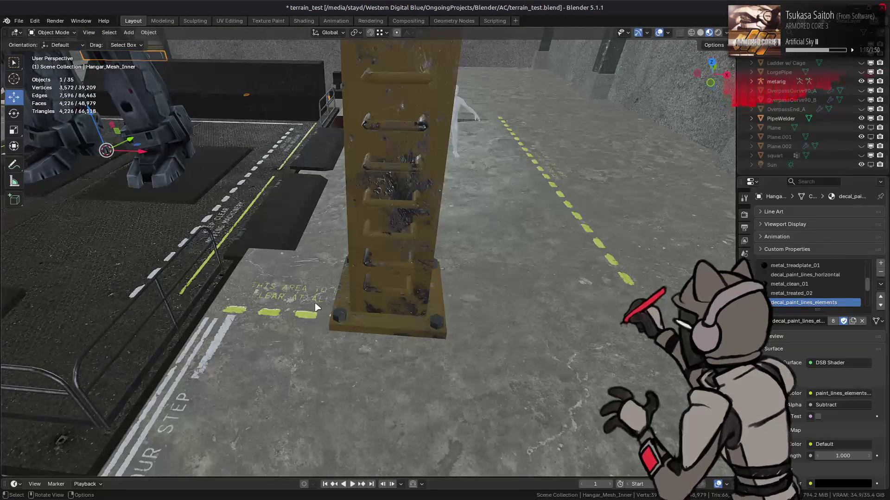
Select the two end vertices of the strip at the pillar and move them 3.5 m along X.
key(Tab)
click(300, 314)
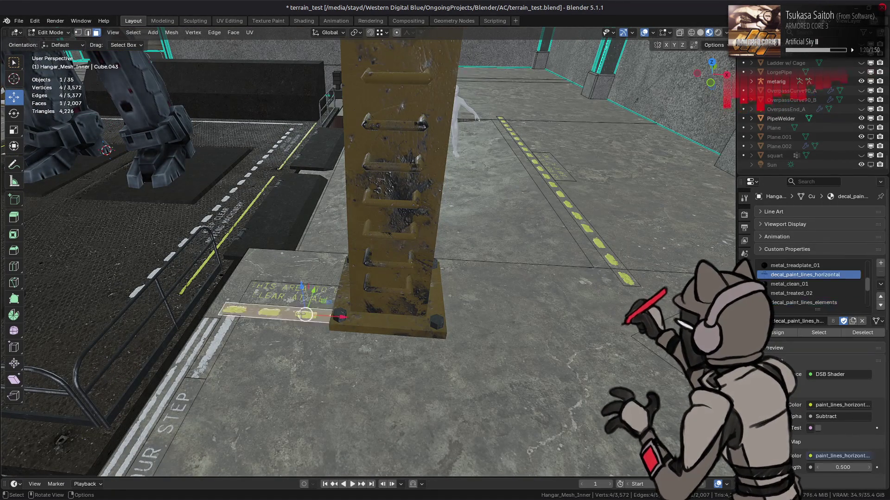
key(1)
key(alt+z)
click(389, 320)
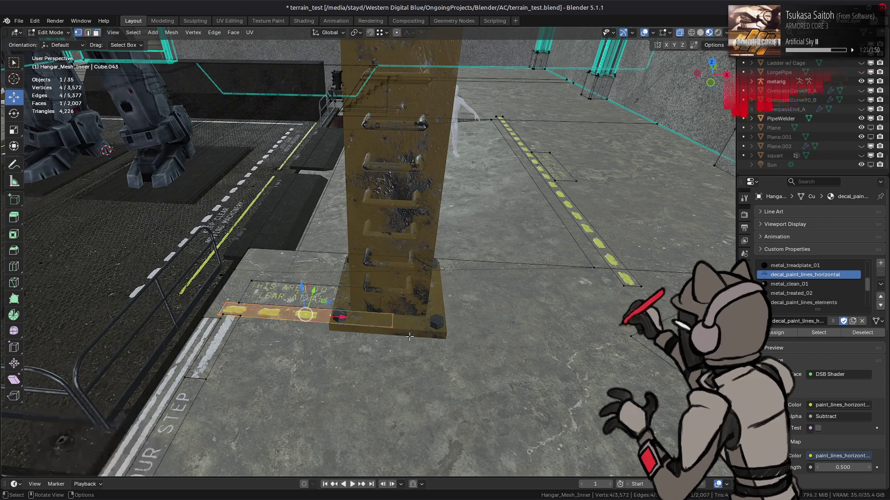
shift+click(387, 308)
key(alt+z)
click(713, 45)
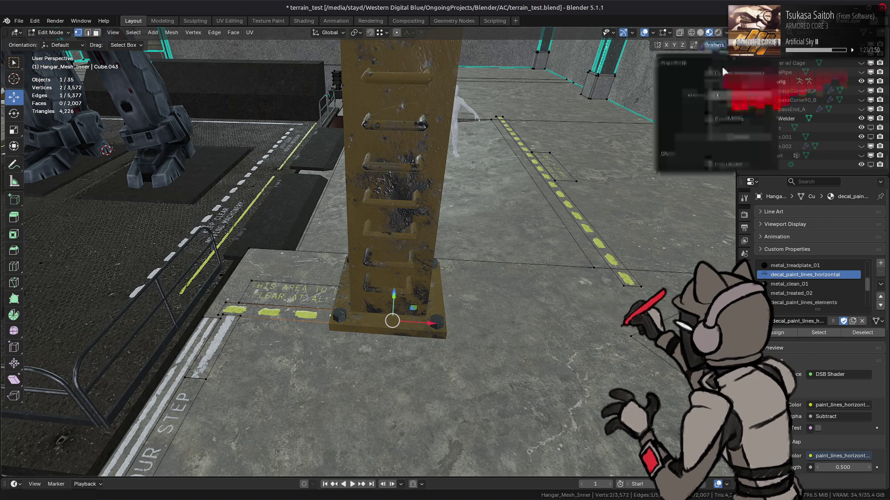
mouse_move(370, 260)
middle_down()
mouse_move(264, 282)
mouse_move(324, 273)
middle_up()
key(g)
key(x)
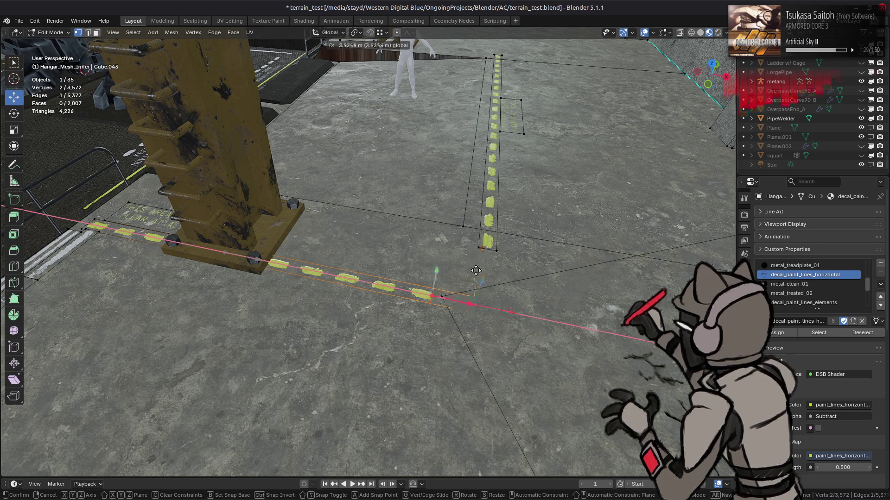
text(3.5)
key(Return)
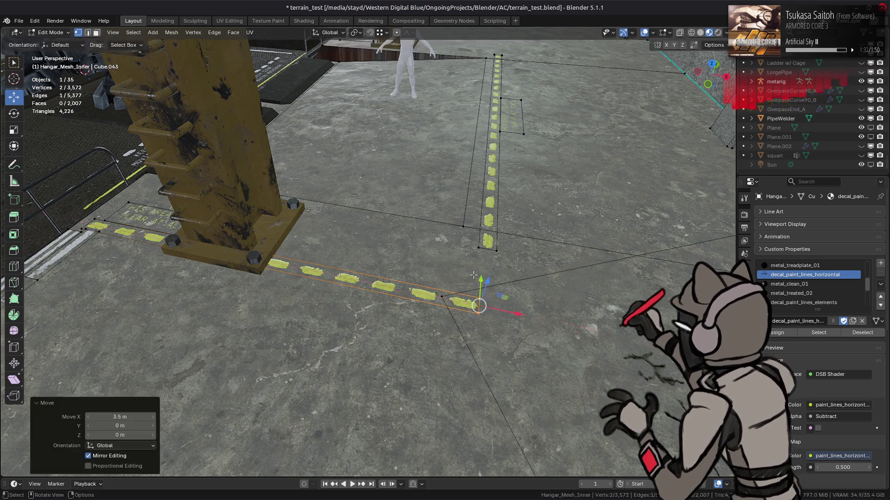
Move the other strip's end edge at the pillar 3.5 m along X.
middle_drag(449, 273, 402, 248)
click(363, 310)
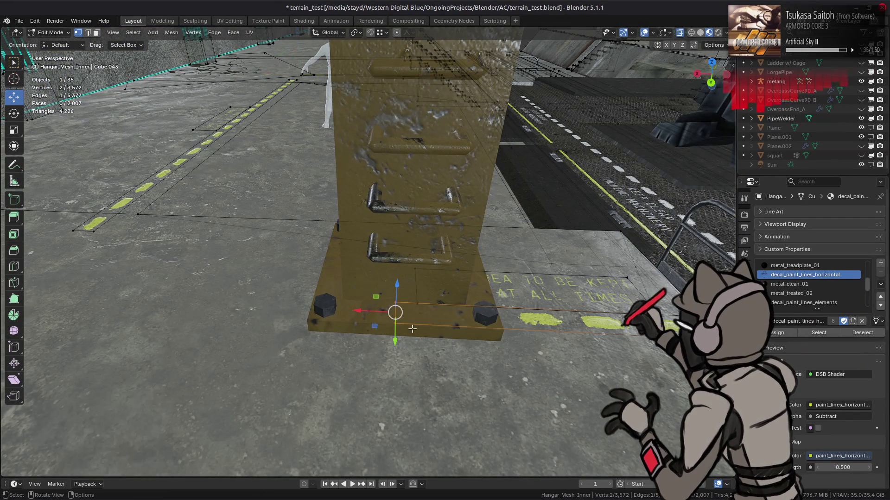
text(gx)
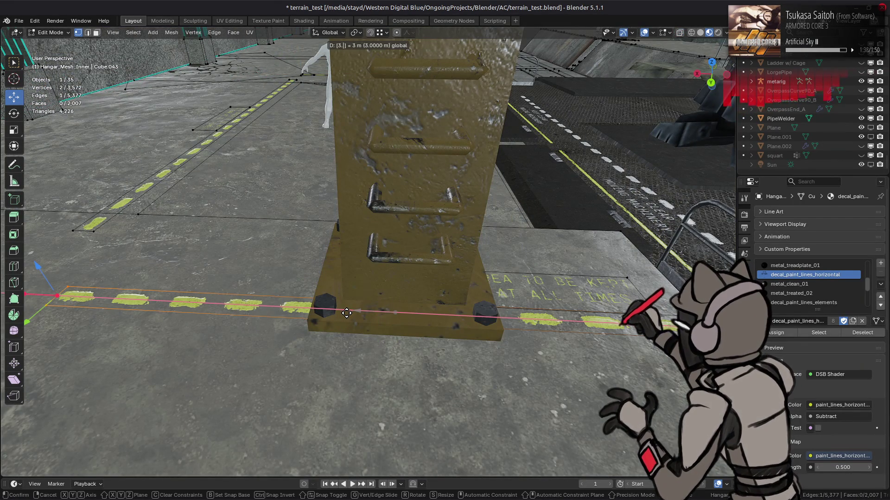
text(3.5)
key(Return)
middle_drag(240, 245, 278, 218)
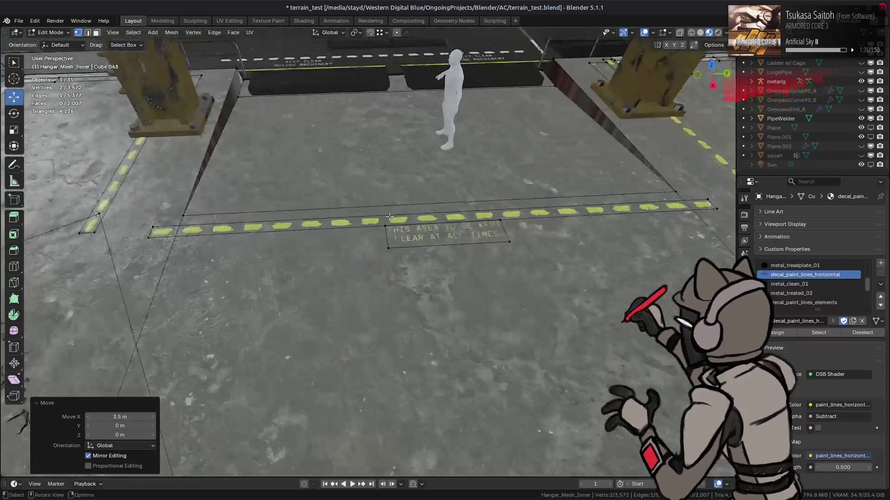
Select the left dashed-strip face and shift it 1.25 m along Y.
click(713, 45)
key(3)
click(139, 136)
scroll(239, 173, up, 3)
mouse_move(284, 177)
mouse_down()
mouse_move(341, 175)
mouse_move(336, 182)
mouse_move(347, 182)
mouse_up()
text(1.25)
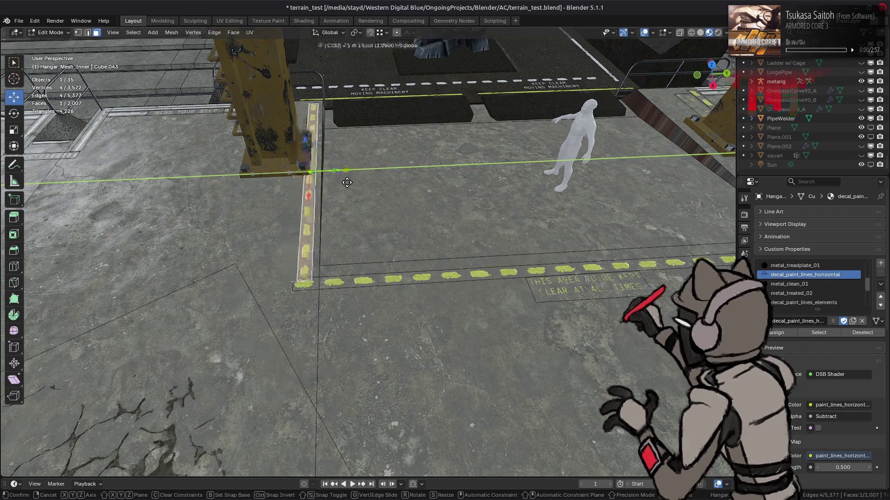
key(Return)
Move the left strip back -1.25 m along Y and leave Edit Mode.
middle_drag(347, 182, 511, 167)
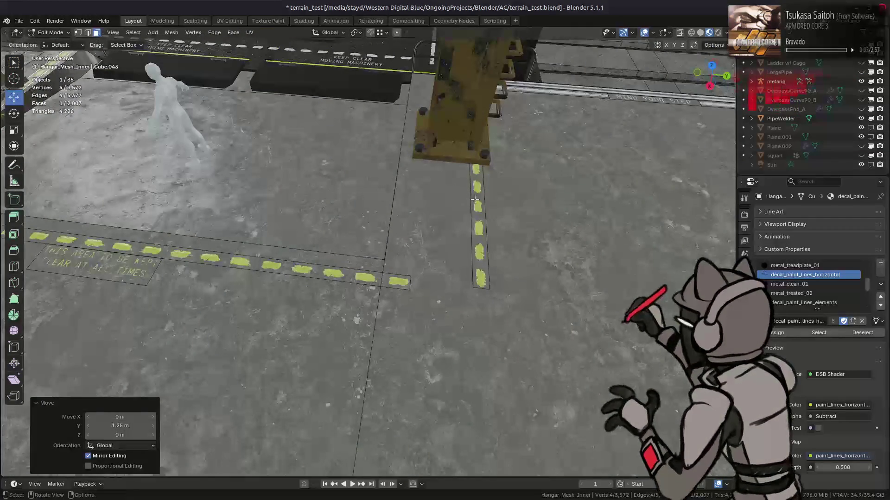
drag(511, 167, 519, 168)
text(1.25)
key(minus)
key(Return)
mouse_move(291, 223)
middle_down()
mouse_move(323, 232)
mouse_move(242, 244)
mouse_move(357, 244)
mouse_move(339, 241)
middle_up()
key(Tab)
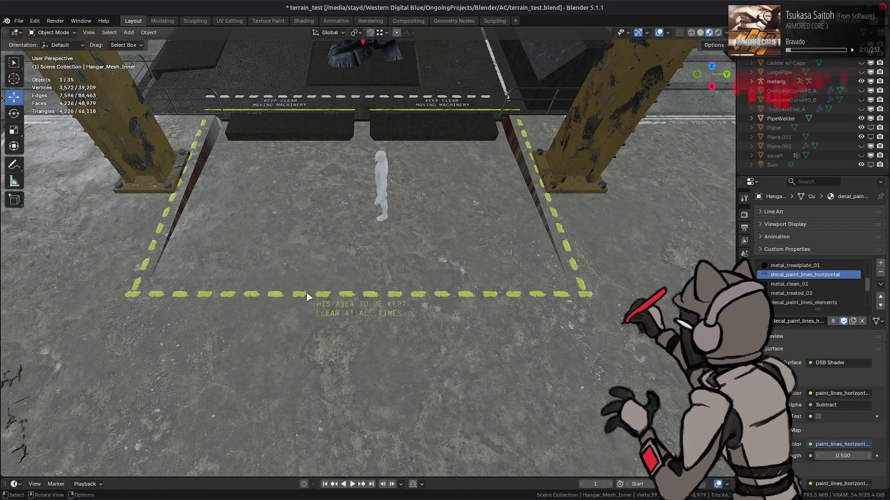
Select the keep-clear lettering decal face and move it 3.5 m along X.
mouse_move(302, 288)
middle_down()
mouse_move(421, 242)
mouse_move(463, 317)
mouse_move(415, 327)
mouse_move(406, 281)
mouse_move(351, 268)
middle_up()
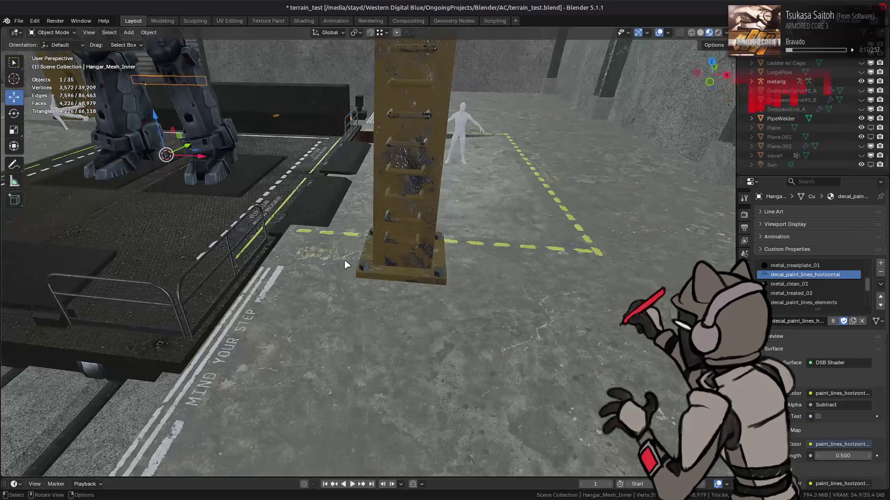
key(Tab)
click(337, 255)
drag(385, 261, 554, 273)
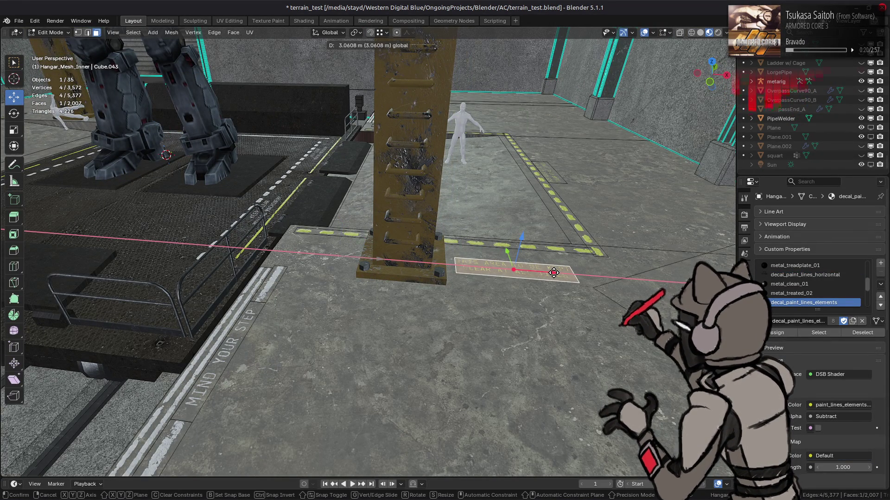
text(3.)
text(5)
key(Return)
Slide the lettering along Y to sit beside the yellow line.
middle_drag(553, 273, 401, 270)
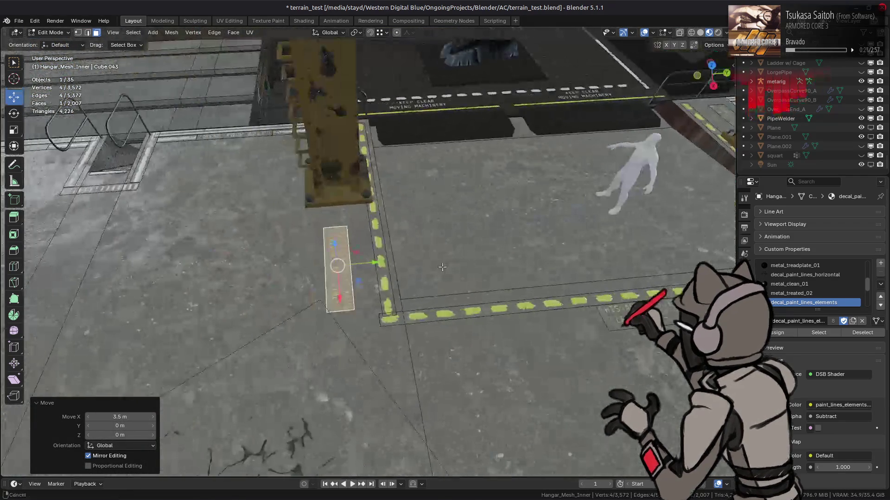
key(g)
key(y)
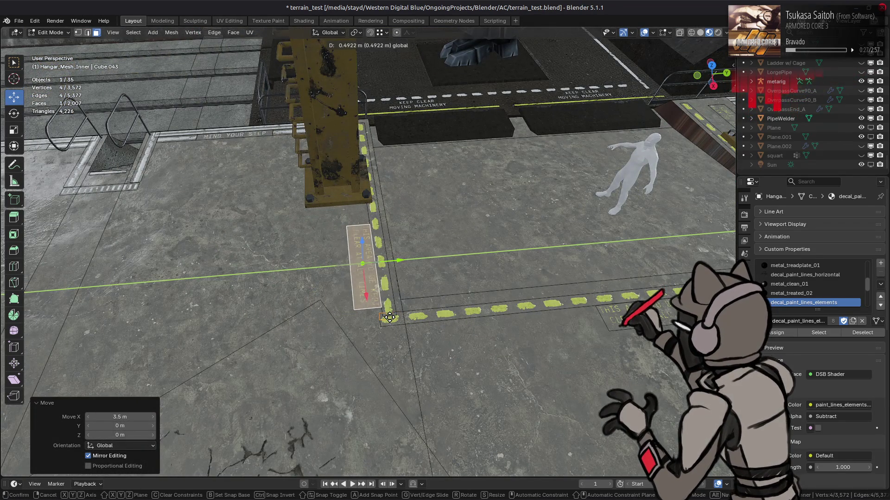
click(398, 271)
mouse_move(399, 271)
middle_down()
mouse_move(504, 291)
mouse_move(458, 266)
middle_up()
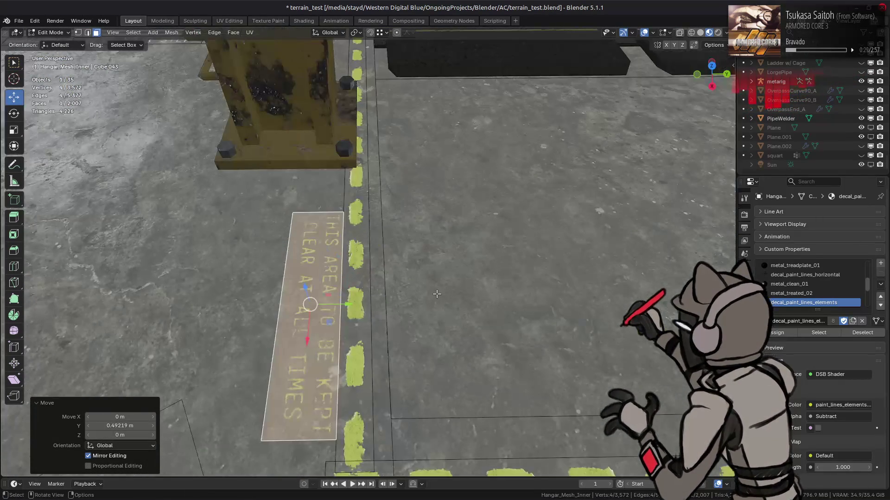
scroll(459, 266, up, 3)
middle_drag(413, 241, 364, 215)
key(g)
key(y)
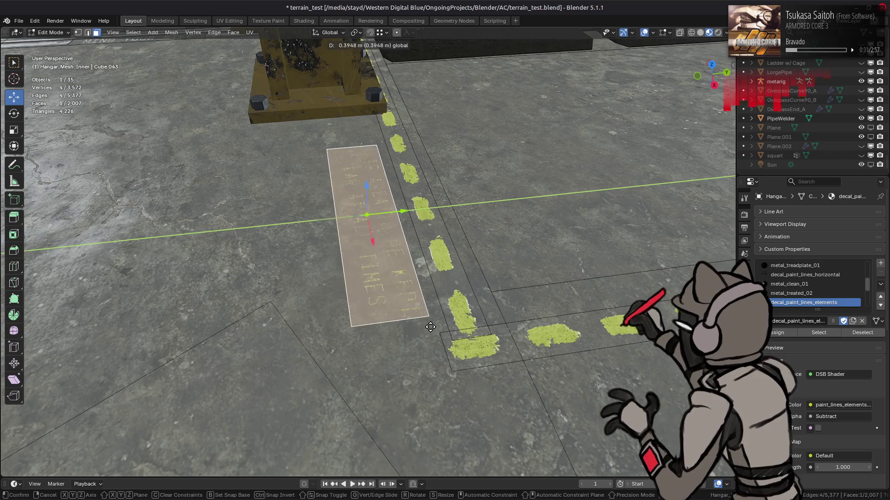
click(447, 313)
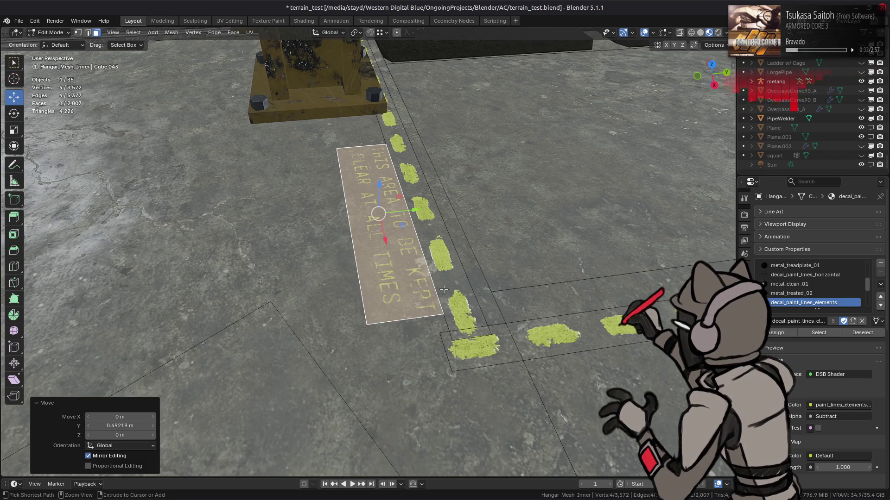
Undo and retry the lettering's Y placement several times.
key(ctrl+z)
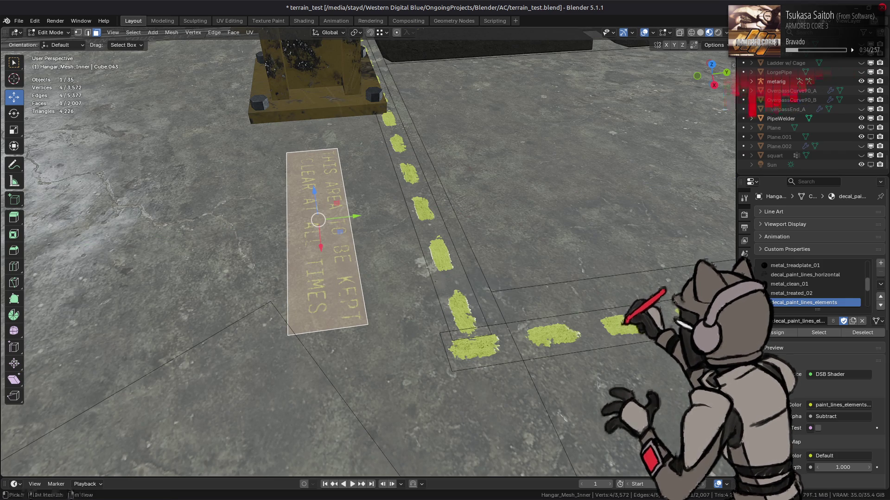
mouse_move(354, 216)
mouse_down()
mouse_move(391, 294)
mouse_move(439, 337)
mouse_up()
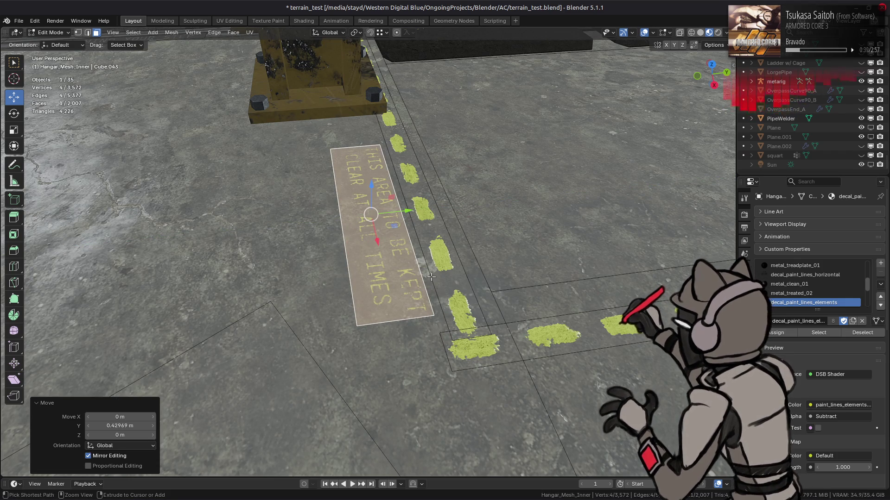
key(ctrl+z)
mouse_move(354, 215)
mouse_down()
mouse_move(431, 320)
mouse_move(460, 343)
mouse_up()
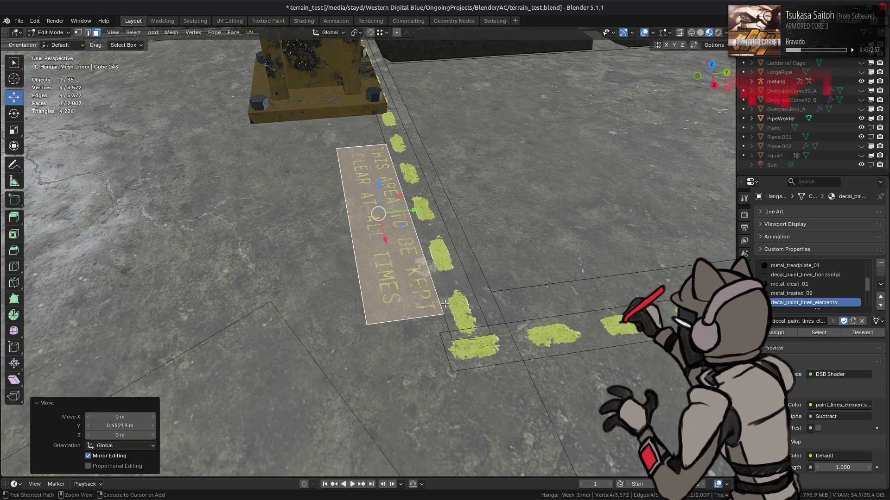
key(ctrl+z)
mouse_move(354, 215)
mouse_down()
mouse_move(394, 288)
mouse_move(436, 335)
mouse_up()
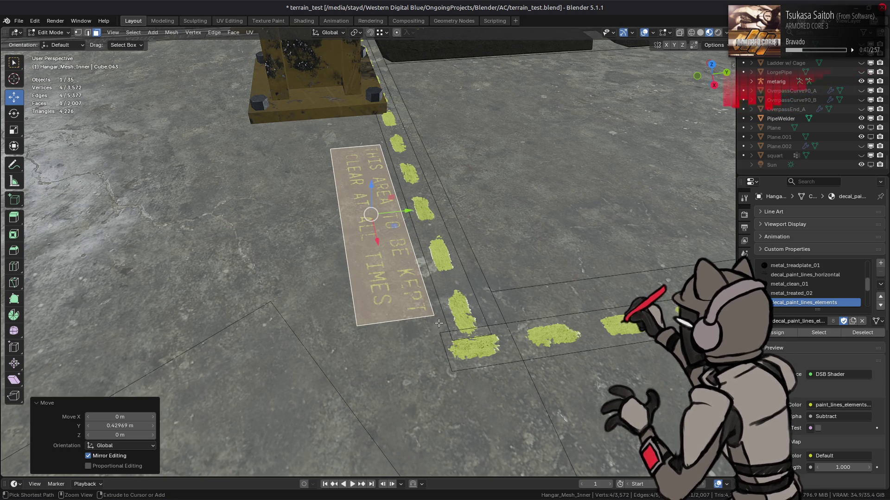
key(ctrl+z)
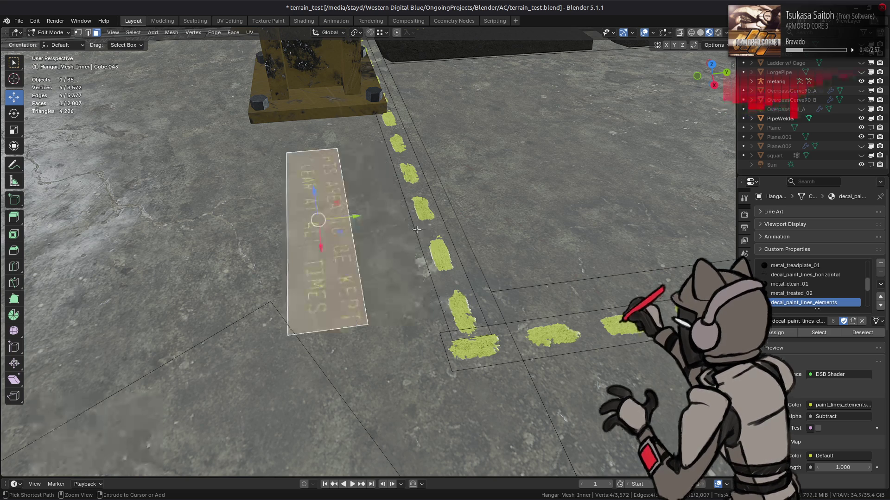
drag(355, 216, 419, 246)
In Object Mode, slide the lettering 0.375 m along Y.
key(Tab)
key(Tab)
mouse_move(454, 250)
middle_down()
mouse_move(492, 242)
mouse_move(453, 263)
middle_up()
key(g)
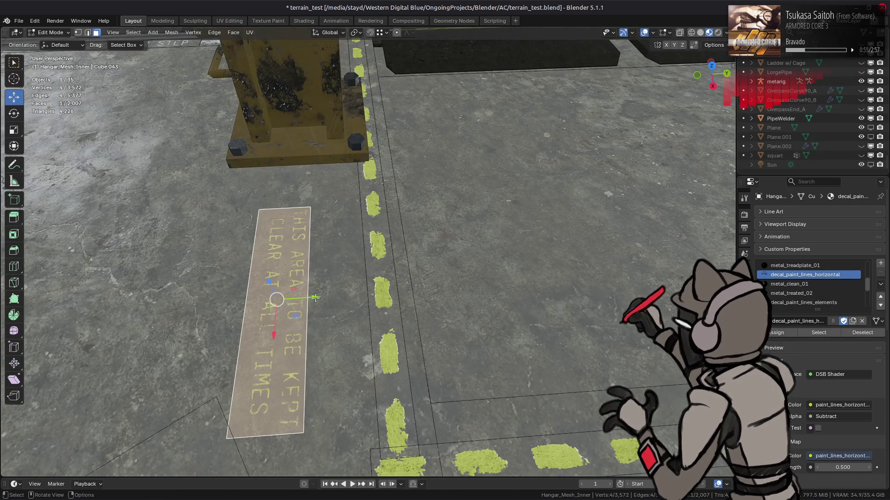
key(y)
mouse_move(381, 431)
mouse_down()
mouse_move(325, 431)
mouse_move(371, 431)
mouse_up()
click(499, 324)
scroll(499, 325, down, 4)
middle_drag(499, 324, 380, 336)
Move the decal face at the pillar base 3.5 m along X and -0.375 m along Y.
click(394, 290)
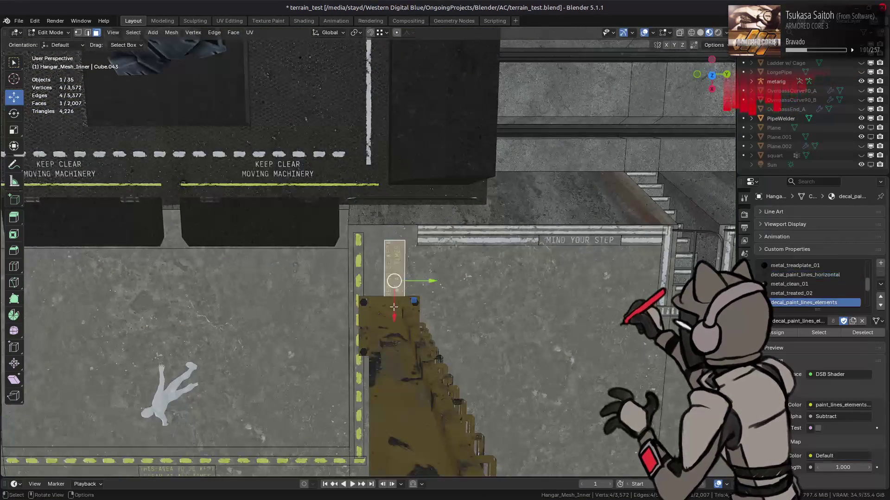
middle_drag(394, 290, 412, 170)
mouse_move(404, 187)
mouse_down()
mouse_move(435, 359)
mouse_move(420, 319)
mouse_up()
text(3)
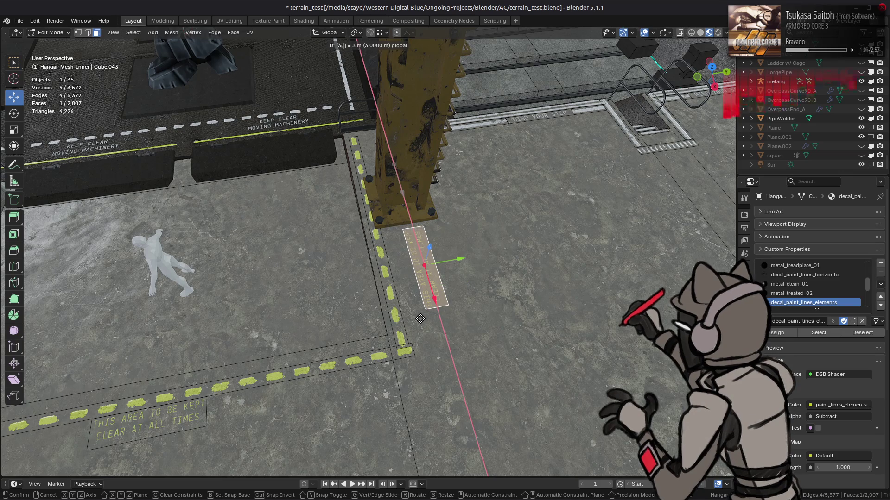
text(.5)
key(Return)
text(gy)
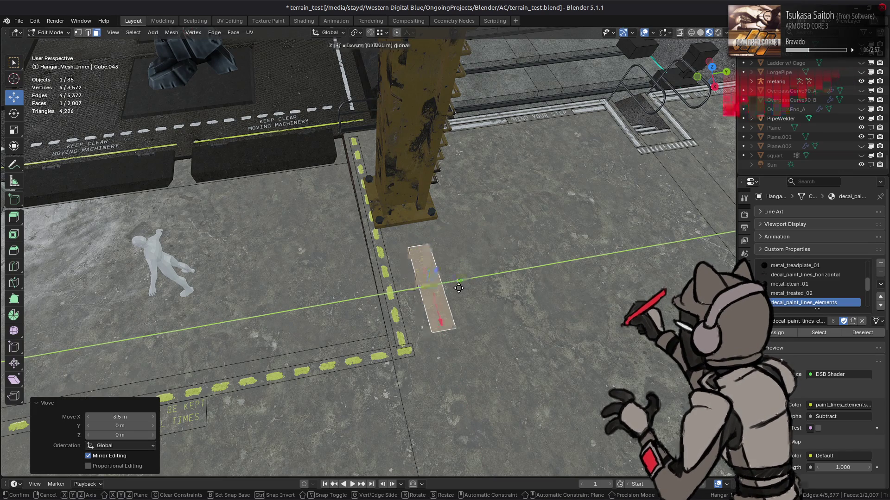
text(-.375)
key(Return)
Clear the face selection, then exit and re-enter Edit Mode on the hangar floor mesh.
mouse_move(342, 295)
middle_down()
mouse_move(322, 300)
mouse_move(464, 287)
mouse_move(572, 232)
mouse_move(512, 294)
mouse_move(518, 276)
mouse_move(491, 232)
mouse_move(440, 260)
mouse_move(418, 250)
mouse_move(327, 338)
mouse_move(348, 301)
mouse_move(342, 312)
middle_up()
click(485, 285)
key(Tab)
scroll(419, 250, up, 2)
key(Tab)
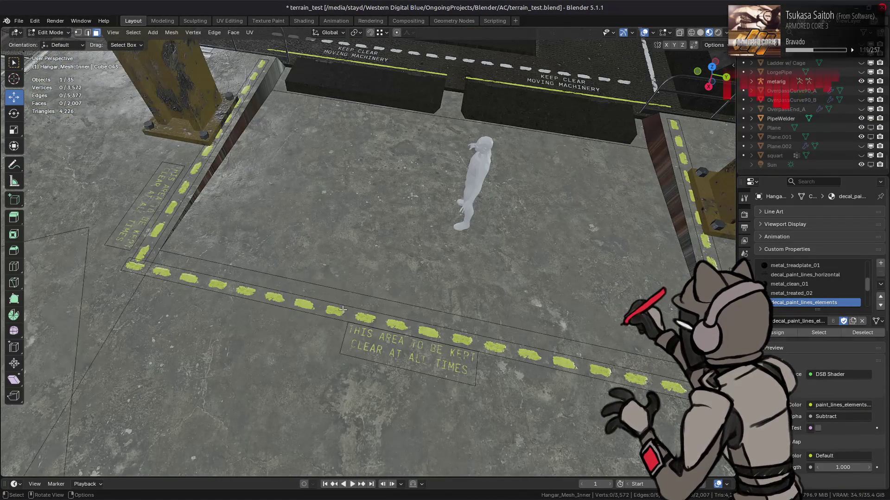
Select the horizontal dashed stripe's linked faces and move them 0.525 m along Y.
click(342, 310)
key(ctrl+l)
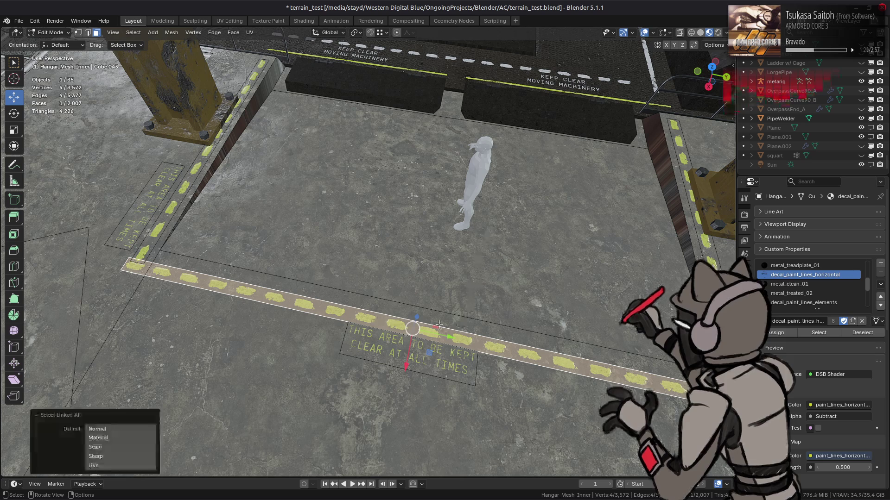
text(gy.5)
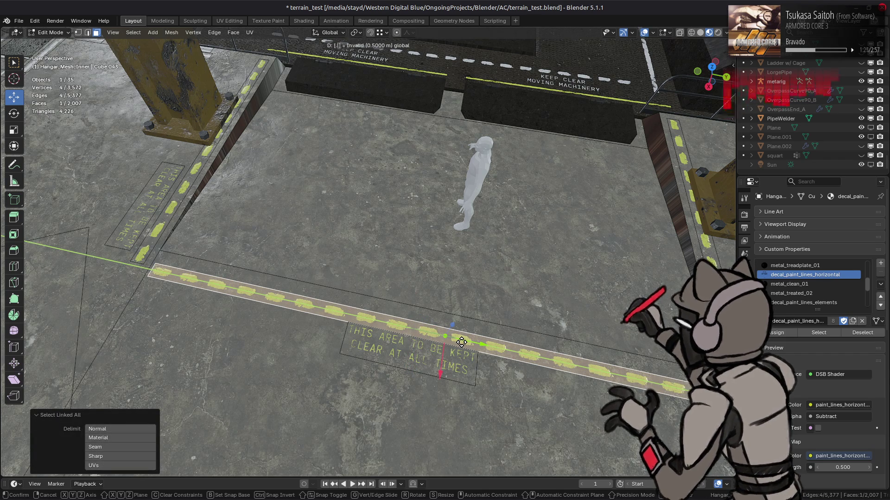
text(25)
key(Return)
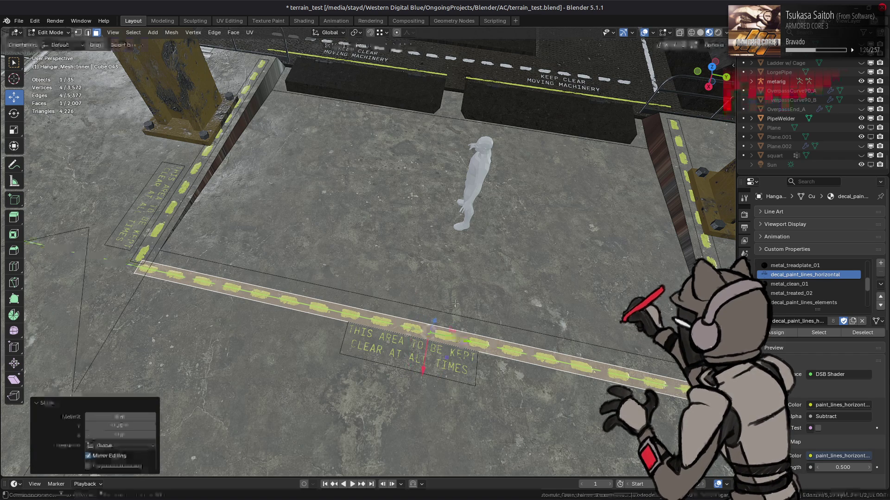
key(Tab)
Pull the stripe's end vertex back -0.5 m along Y and return to Object Mode.
mouse_move(458, 306)
middle_down()
mouse_move(463, 328)
mouse_move(536, 330)
mouse_move(401, 258)
mouse_move(536, 290)
middle_up()
key(Tab)
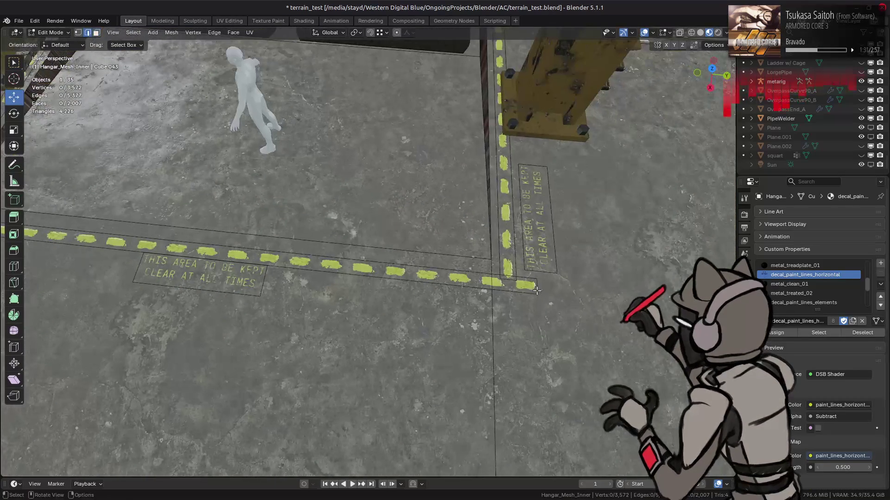
click(713, 45)
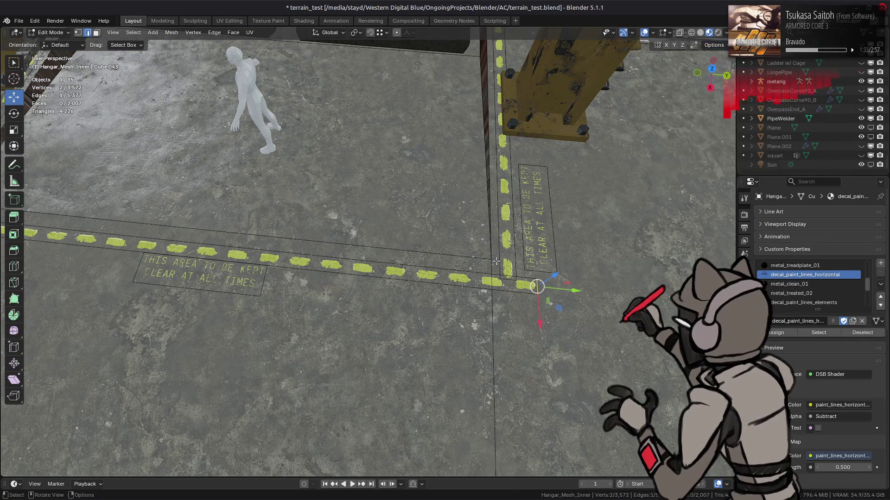
drag(579, 294, 547, 291)
text(-.5)
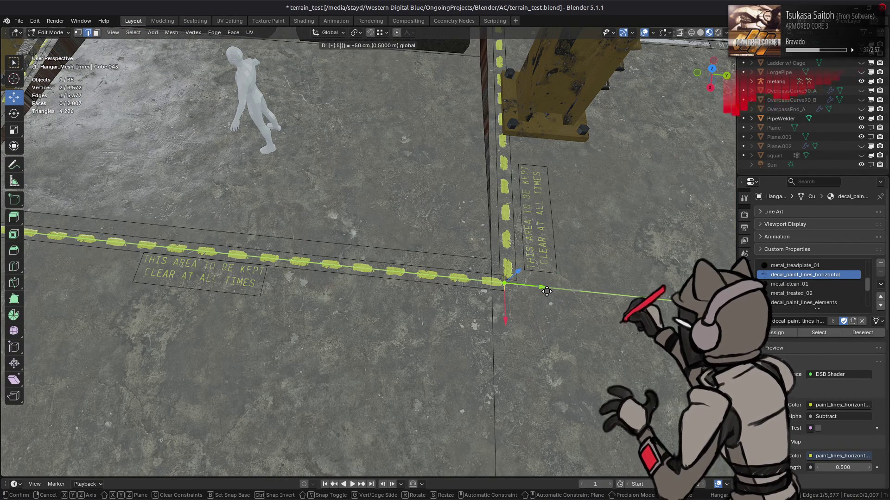
key(Return)
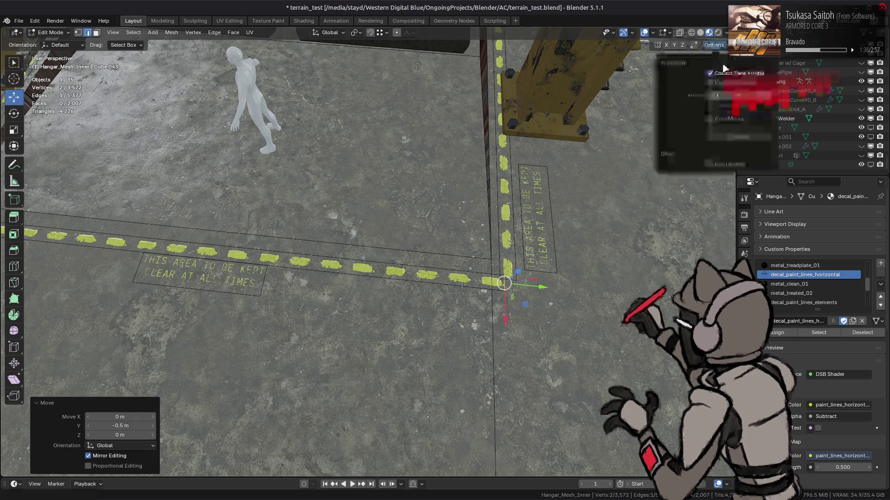
key(Tab)
scroll(348, 186, down, 5)
mouse_move(348, 186)
middle_down()
mouse_move(421, 232)
mouse_move(449, 196)
middle_up()
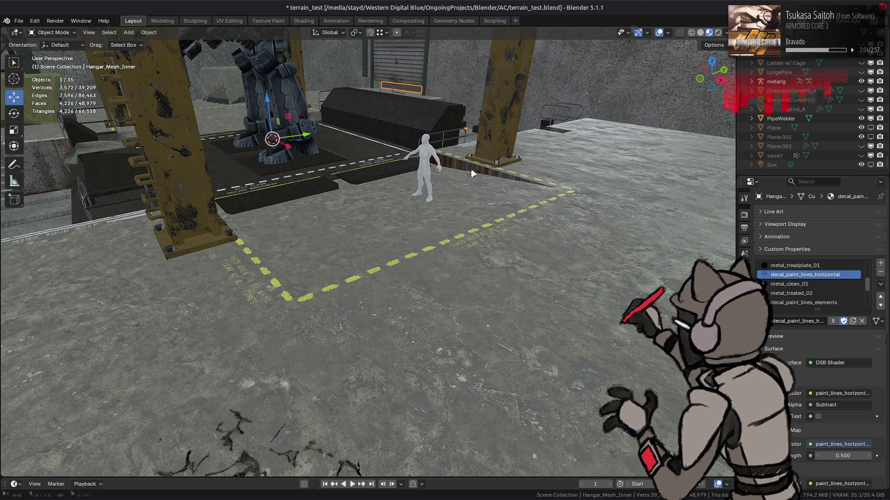
Save terrain_test.blend and re-enter Edit Mode on the hangar floor mesh.
mouse_move(391, 219)
middle_down()
mouse_move(436, 222)
mouse_move(434, 256)
middle_up()
key(ctrl+s)
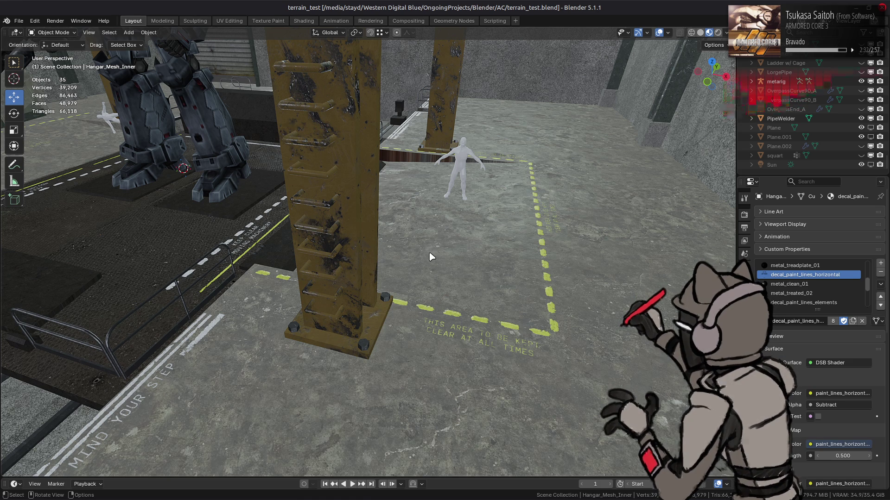
mouse_move(453, 244)
middle_down()
mouse_move(363, 290)
mouse_move(284, 241)
mouse_move(287, 256)
middle_up()
key(Tab)
Move the two stencil-text decal faces -0.25 m along X.
key(3)
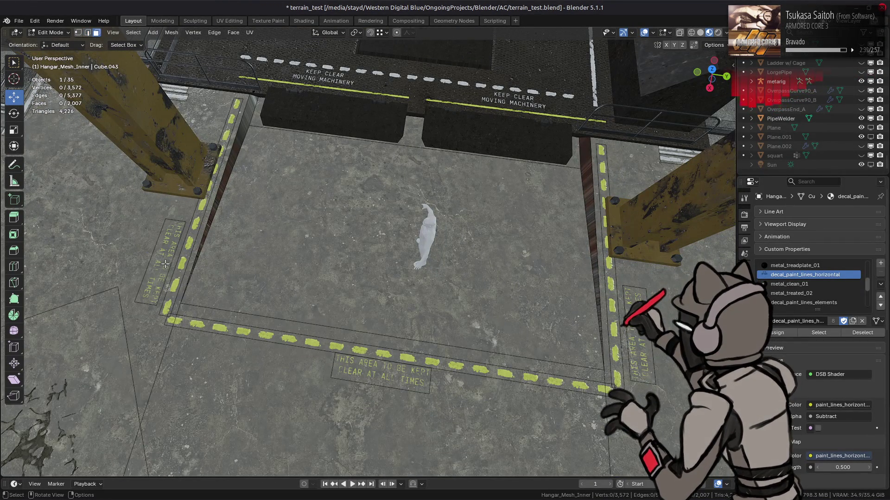
click(167, 267)
key(g)
key(y)
click(491, 234)
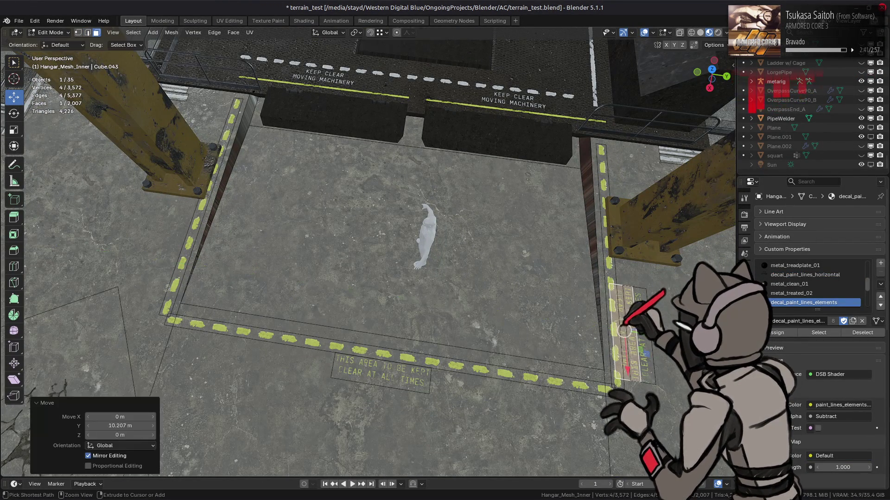
key(ctrl+z)
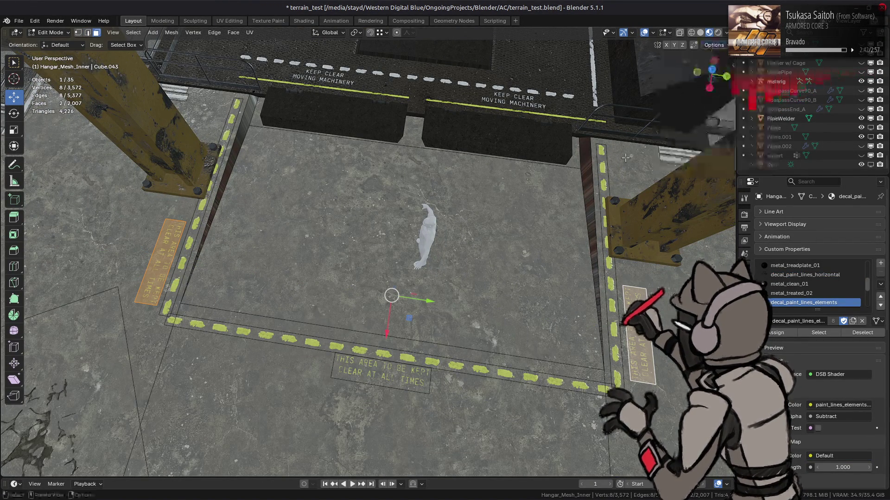
key(g)
key(x)
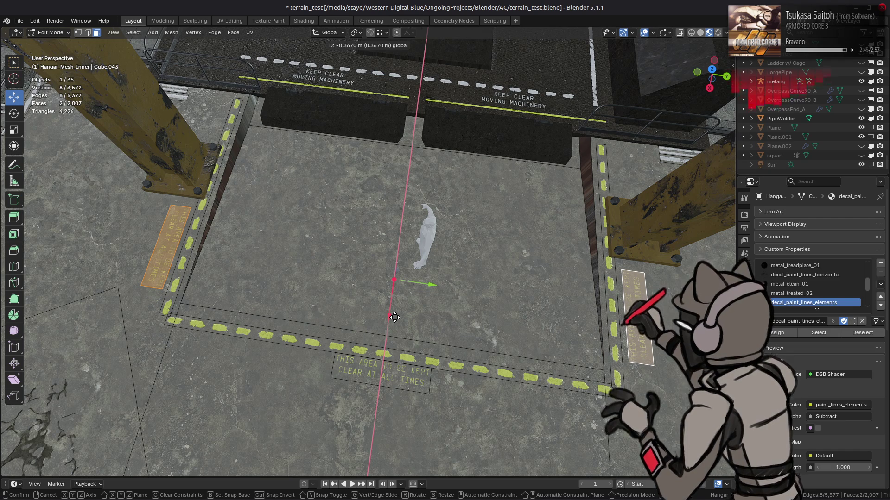
click(394, 315)
Return to Object Mode, orbit around the pillar, and select the hangar floor mesh.
mouse_move(394, 315)
middle_down()
mouse_move(321, 277)
mouse_move(388, 273)
mouse_move(414, 242)
mouse_move(459, 218)
middle_up()
scroll(414, 242, down, 3)
key(Tab)
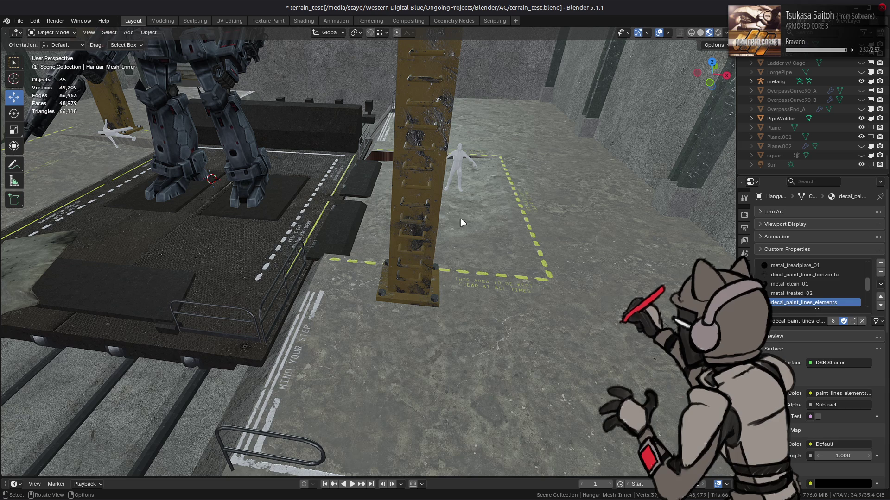
mouse_move(463, 223)
middle_down()
mouse_move(441, 242)
mouse_move(477, 167)
middle_up()
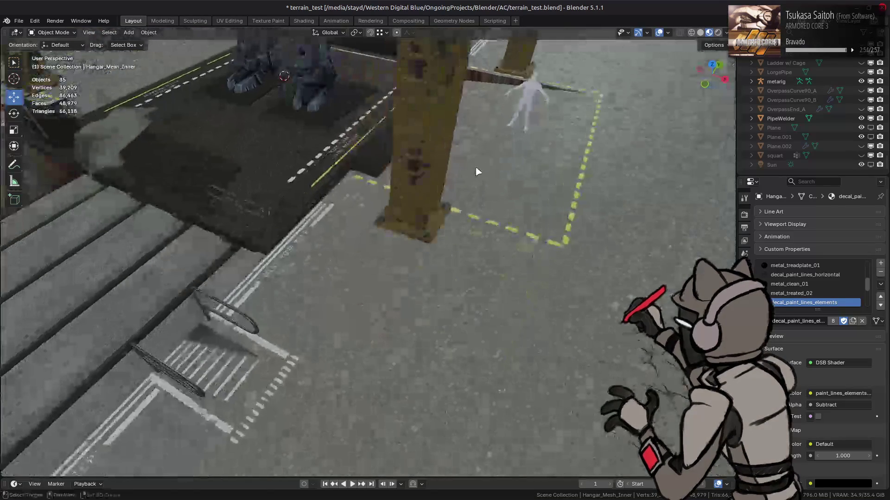
mouse_move(475, 217)
middle_down()
mouse_move(409, 208)
mouse_move(389, 222)
middle_up()
click(380, 240)
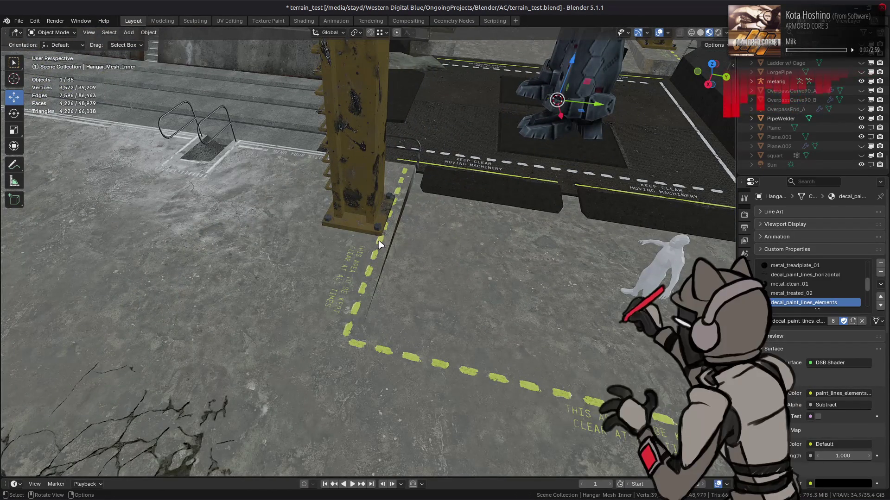
Duplicate the dashed stripe face by the pillar and place the copy -2.25 m along Y.
key(Tab)
click(379, 242)
middle_drag(390, 239, 422, 243)
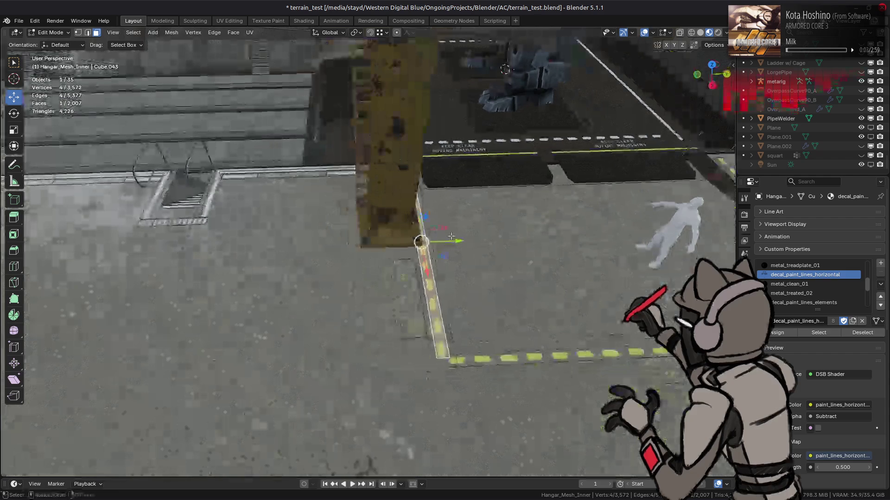
key(shift+d)
key(y)
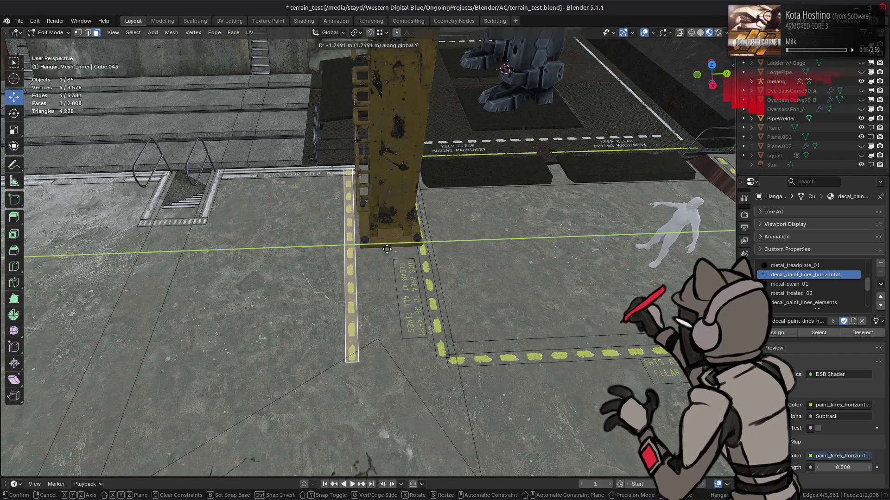
text(2)
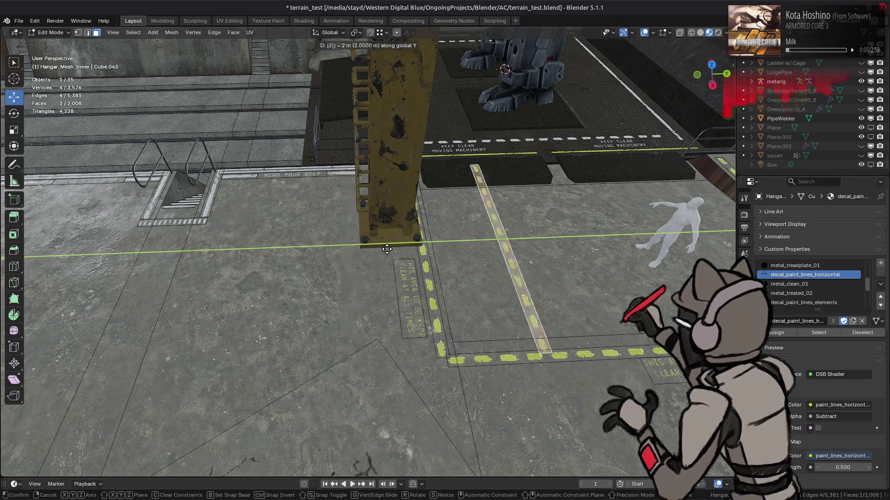
key(minus)
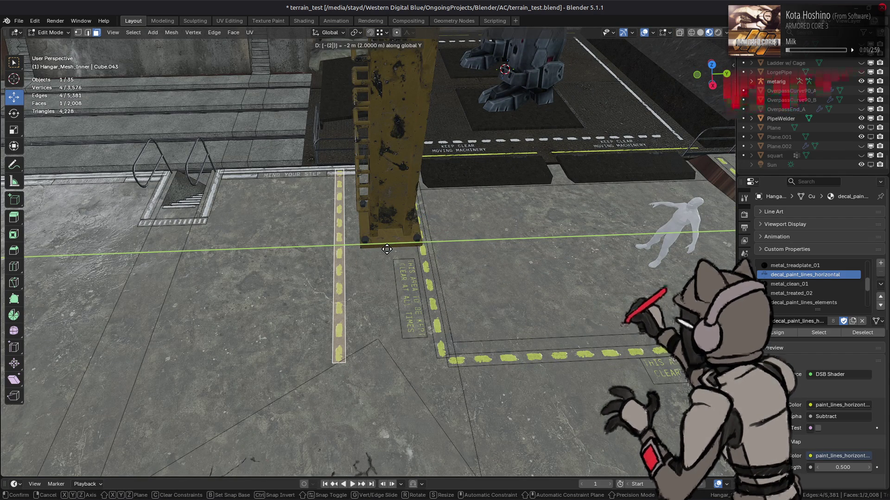
key(BackSpace)
text(3)
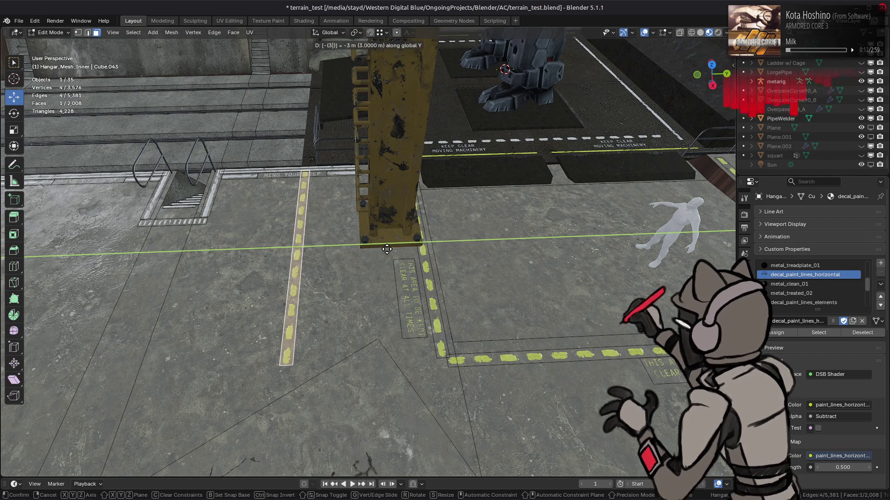
key(BackSpace)
text(2.5)
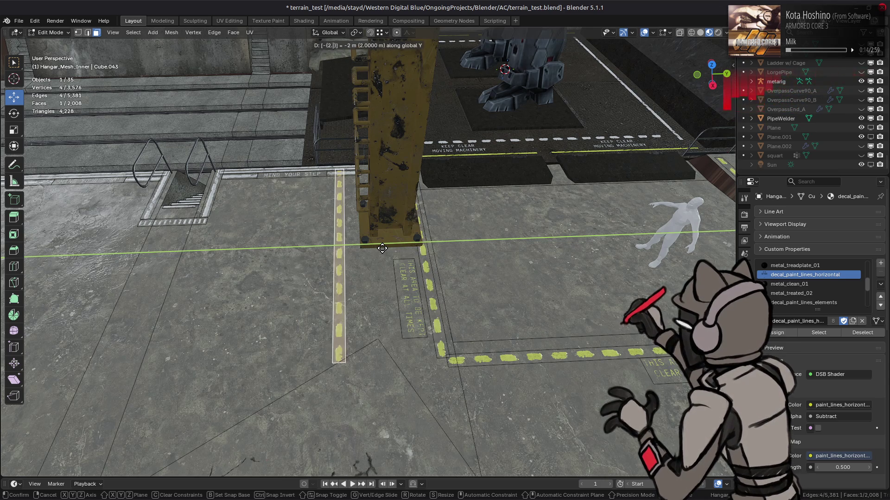
key(BackSpace)
text(25)
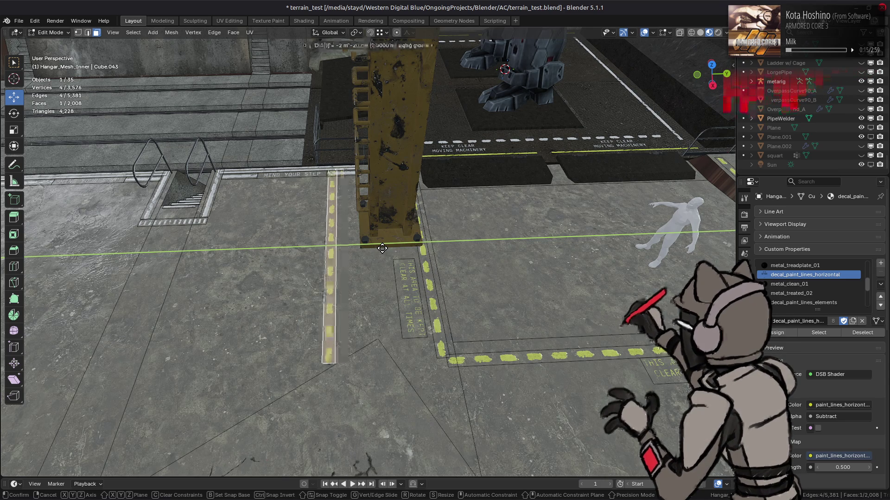
key(Return)
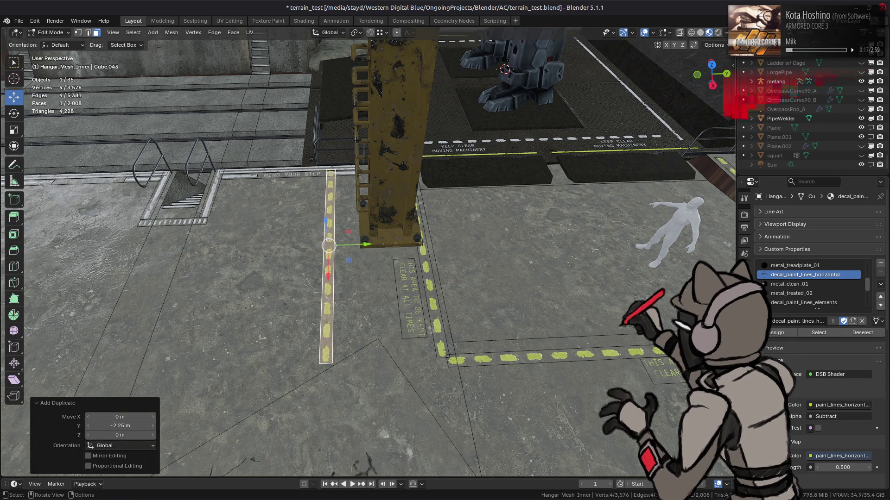
Shift the copied stripe 0.5 m along X.
middle_drag(421, 241, 444, 289)
drag(399, 277, 415, 278)
text(.5)
key(Return)
middle_drag(415, 278, 475, 249)
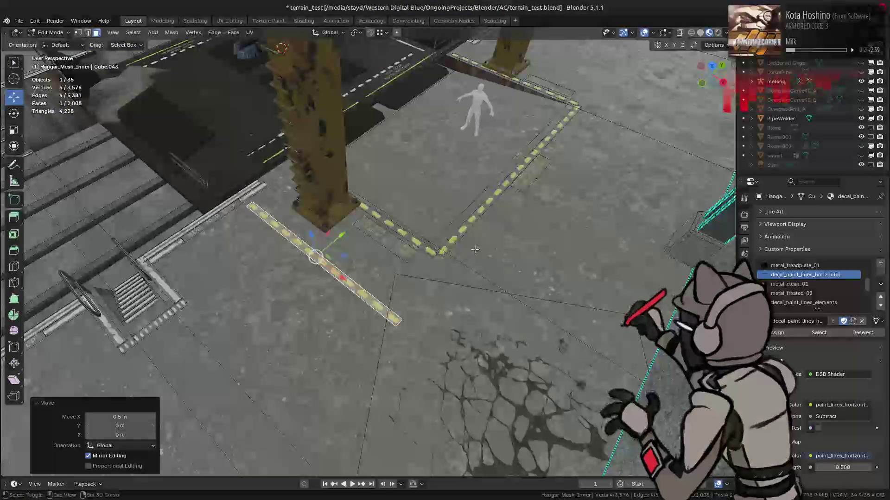
click(50, 32)
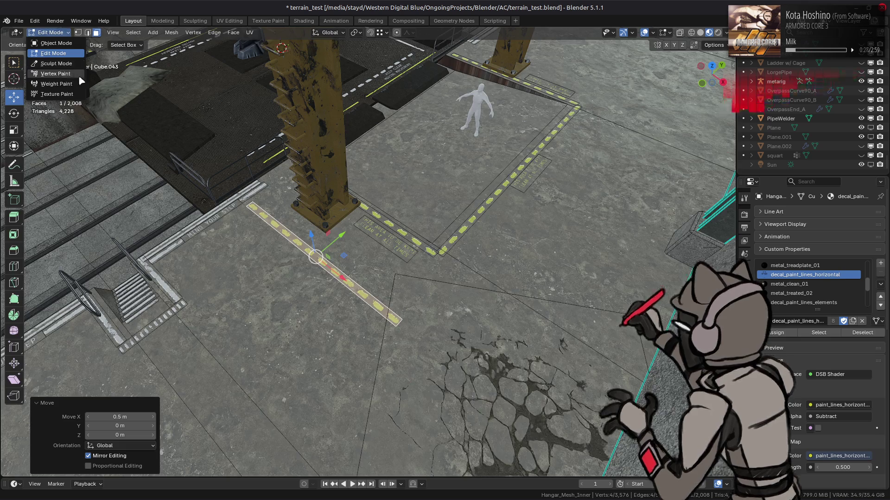
Fill the masked strip with white vertex colour, then return to Object Mode and deselect all.
click(55, 74)
click(87, 45)
click(92, 32)
key(shift+k)
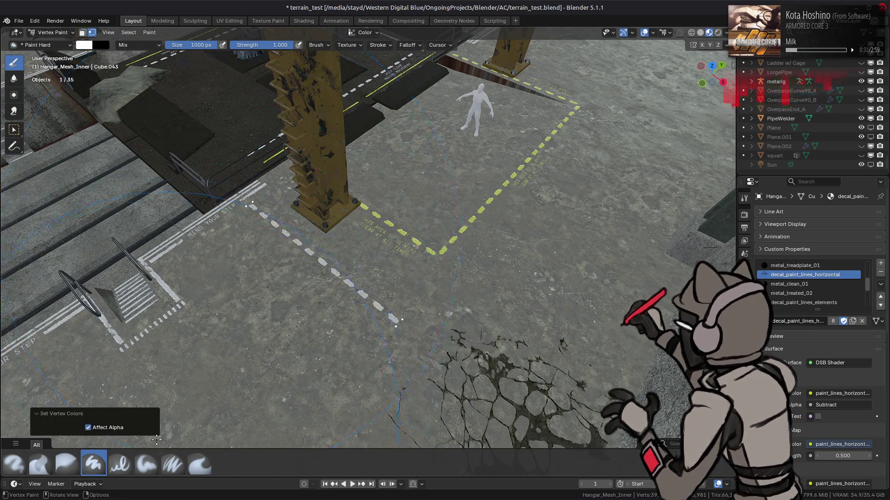
click(50, 32)
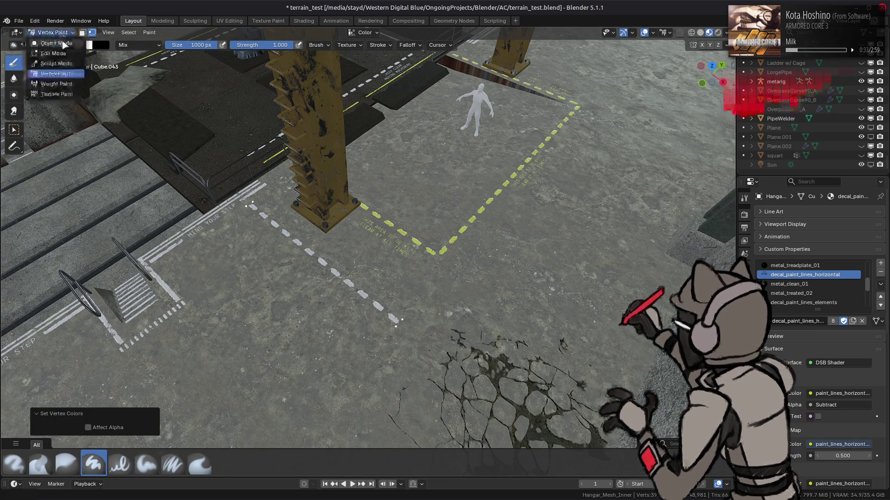
click(51, 42)
key(alt+a)
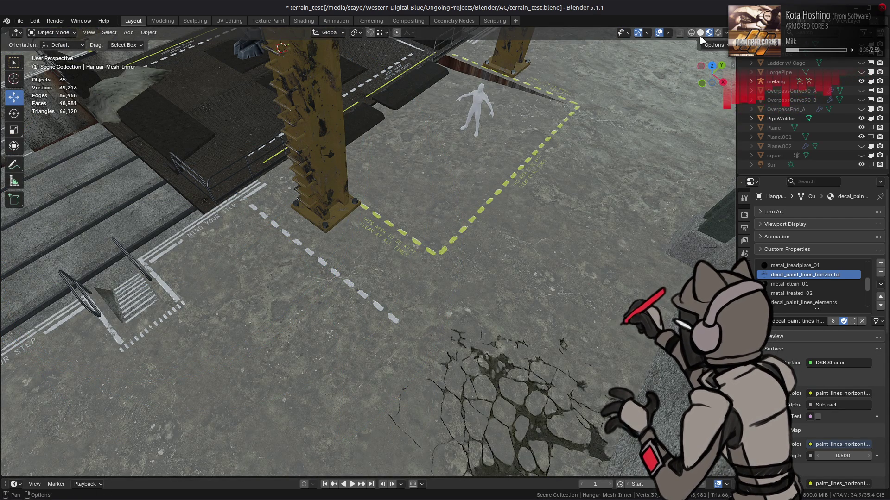
Check the painted colours in Solid shading with Flat lighting and Attribute colour, then restore Material Preview.
click(700, 34)
click(726, 33)
click(751, 78)
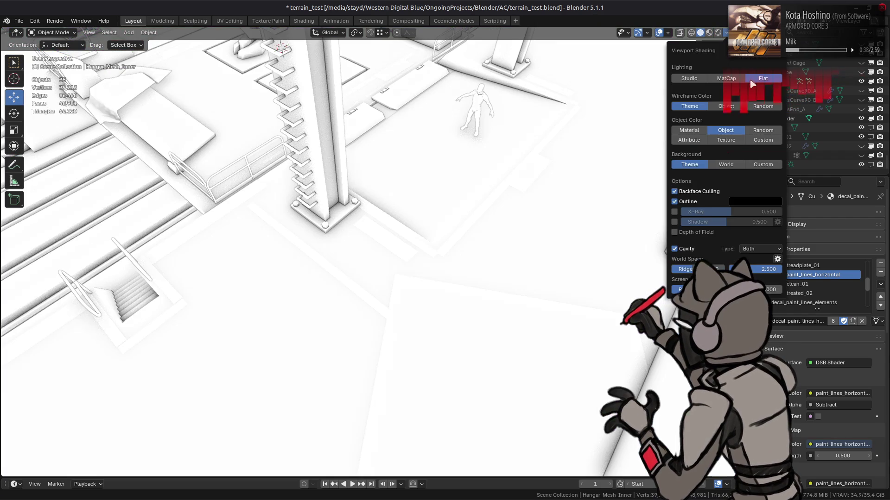
click(689, 139)
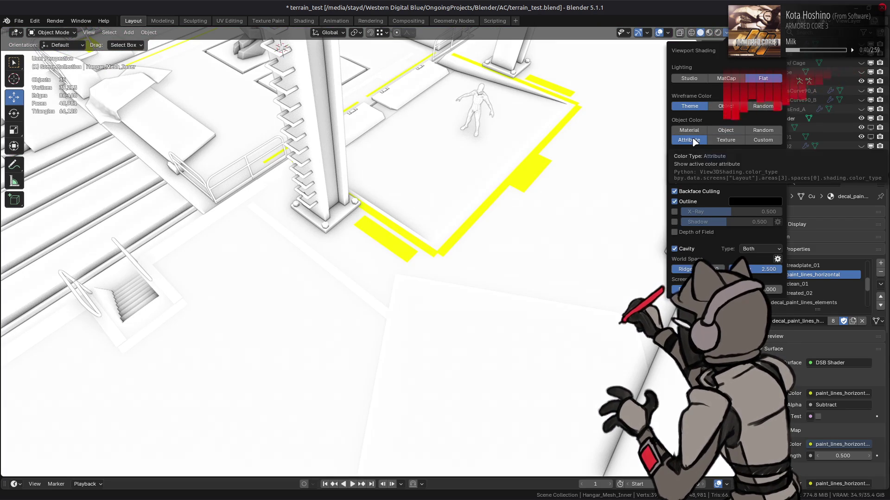
click(725, 131)
click(689, 140)
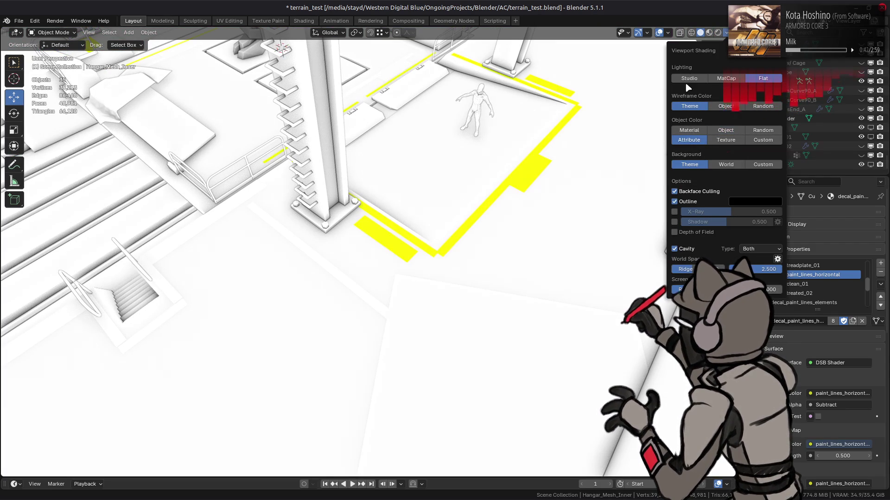
click(709, 33)
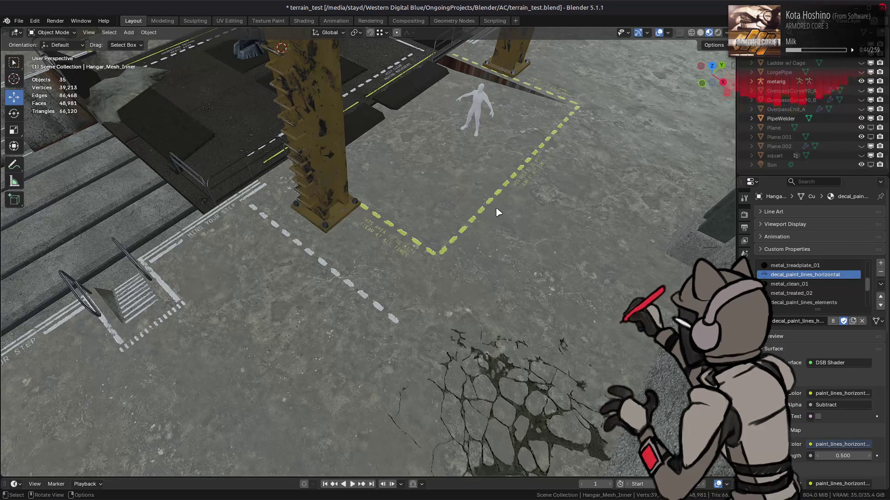
middle_drag(497, 213, 367, 232)
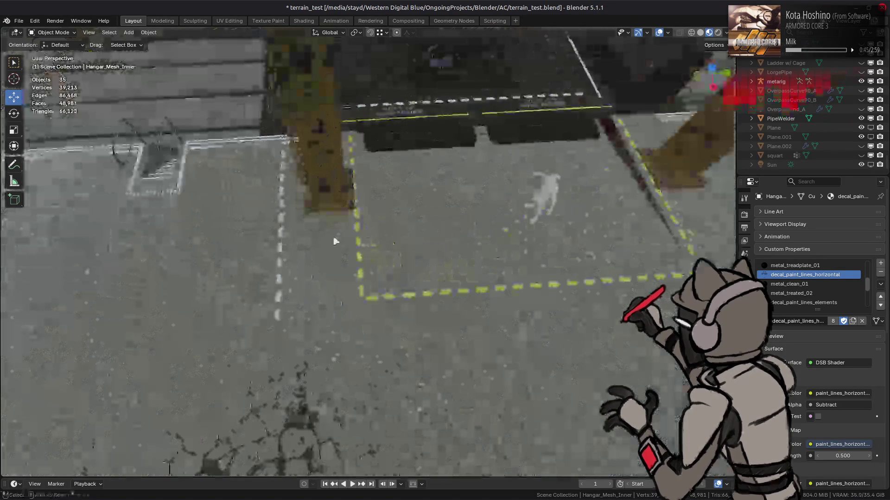
Duplicate the whole painted strip and place the copy 2.25 m along Y.
mouse_move(278, 252)
middle_down()
mouse_move(343, 238)
mouse_move(437, 241)
mouse_move(458, 207)
middle_up()
click(437, 241)
key(Tab)
click(428, 231)
key(ctrl+l)
key(shift+d)
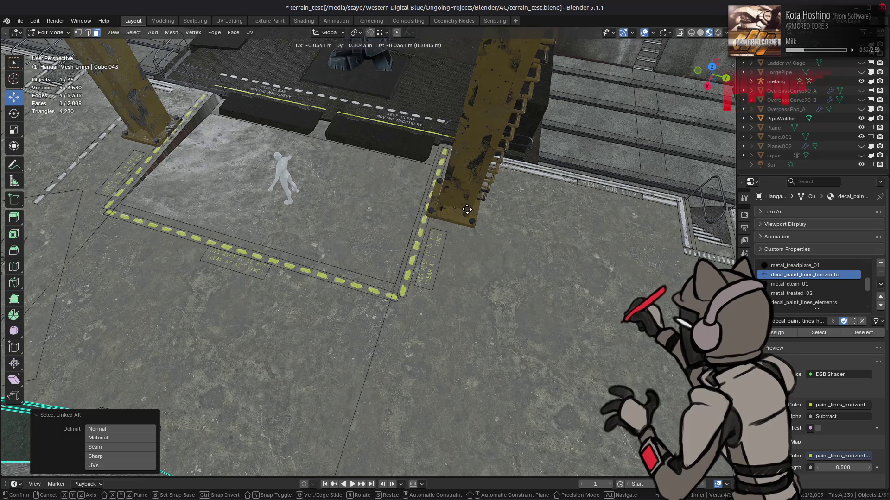
text(x)
text(y2.25)
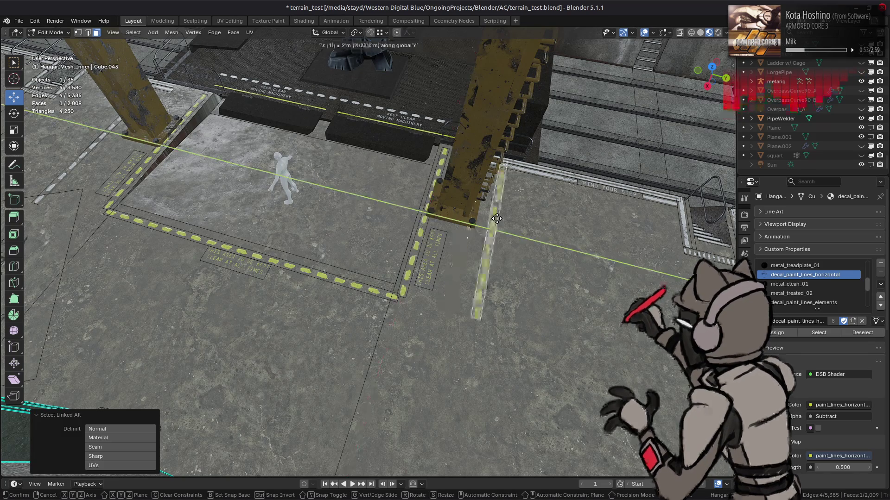
key(Return)
Shift the copy 0.5 m along X, then pass through Vertex Paint back to Object Mode.
middle_drag(494, 215, 399, 266)
text(gx)
text(0.5)
key(Return)
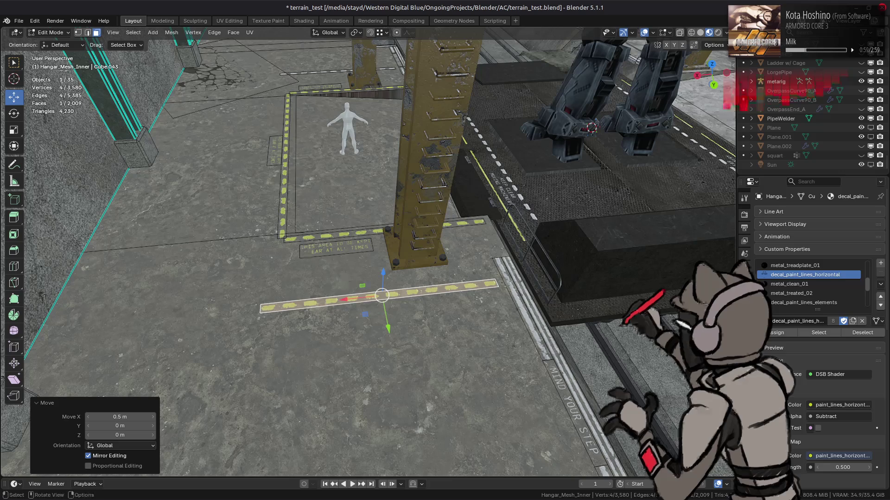
click(50, 32)
click(46, 73)
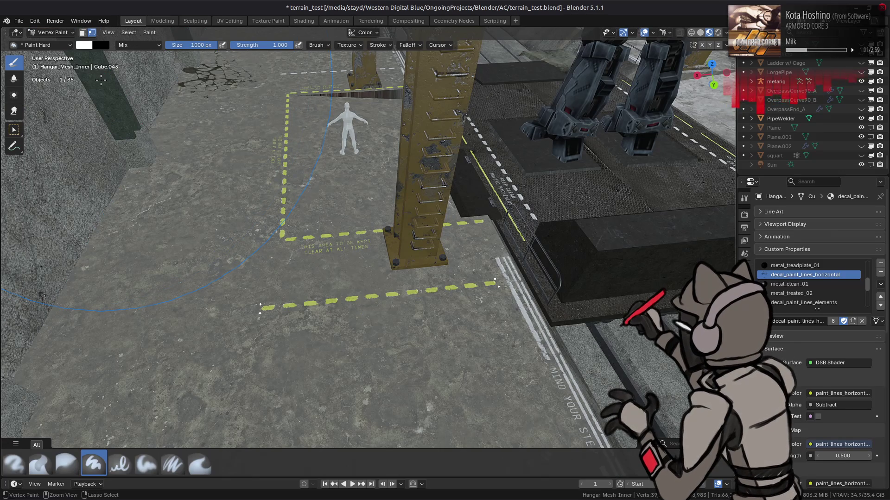
click(50, 32)
click(47, 43)
Select another linked strip and duplicate it, constraining the copy to X.
middle_drag(278, 149, 317, 174)
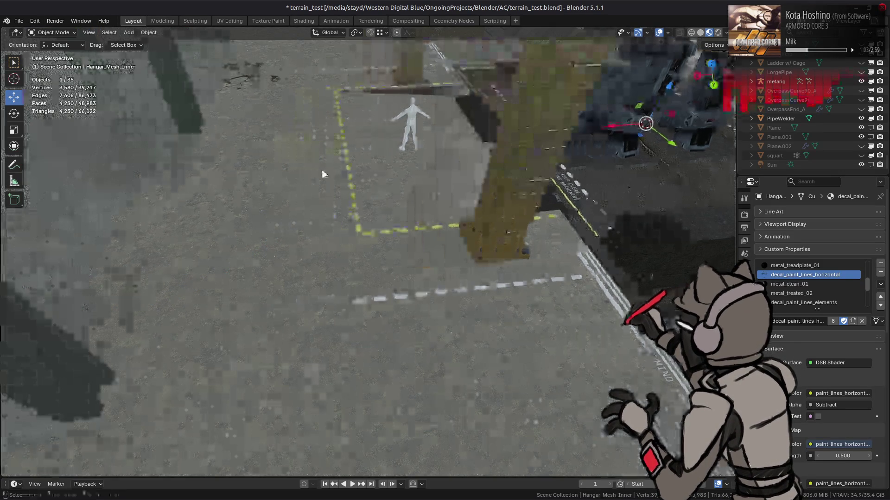
key(Tab)
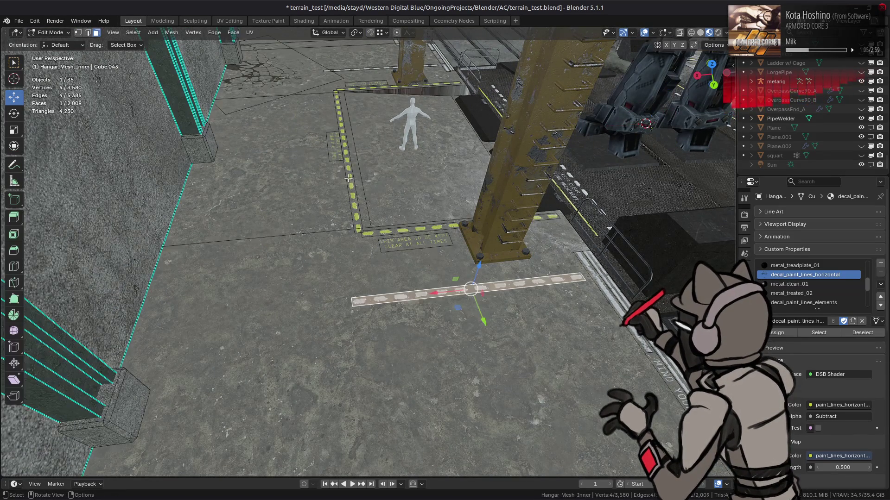
click(343, 172)
key(ctrl+l)
key(shift+d)
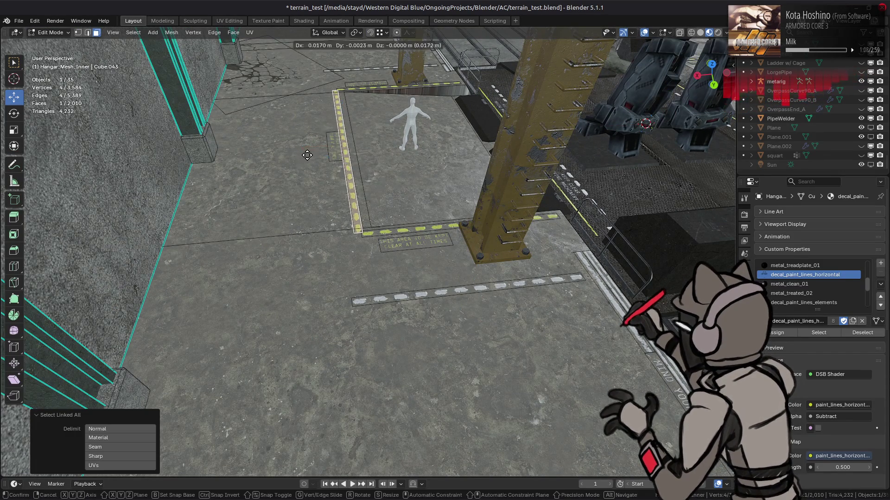
key(x)
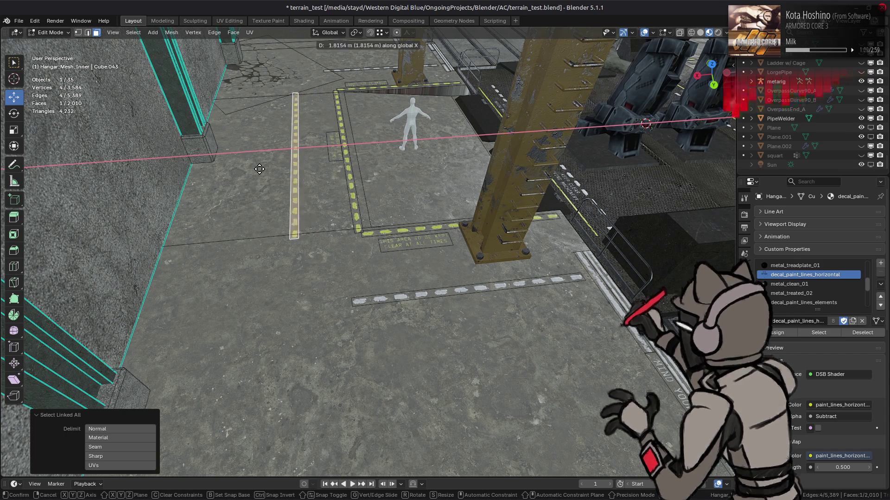
Place the duplicate strip 2.25 m along X and fill it with white vertex colour.
text(2.25)
key(Return)
middle_drag(269, 165, 54, 37)
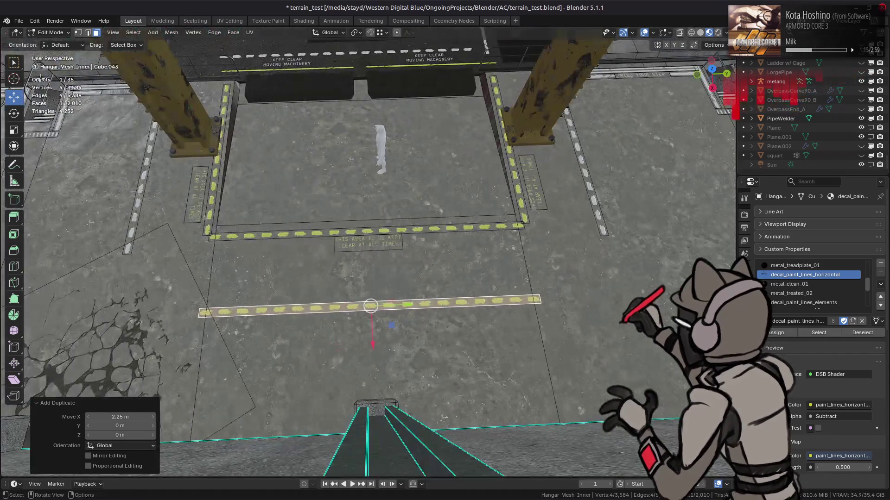
click(51, 32)
click(56, 74)
key(shift+k)
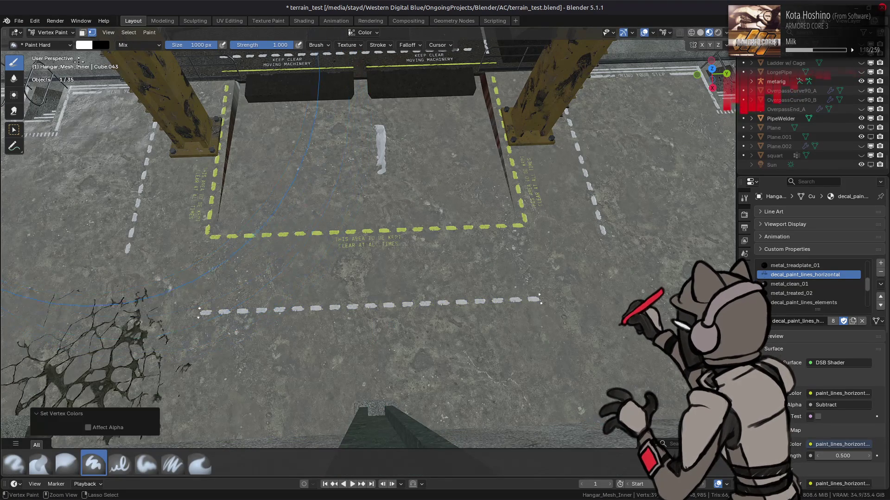
In Edit Mode, stretch the new strip 1.438 times along Y.
click(53, 32)
click(53, 53)
middle_drag(278, 232, 417, 222)
click(713, 45)
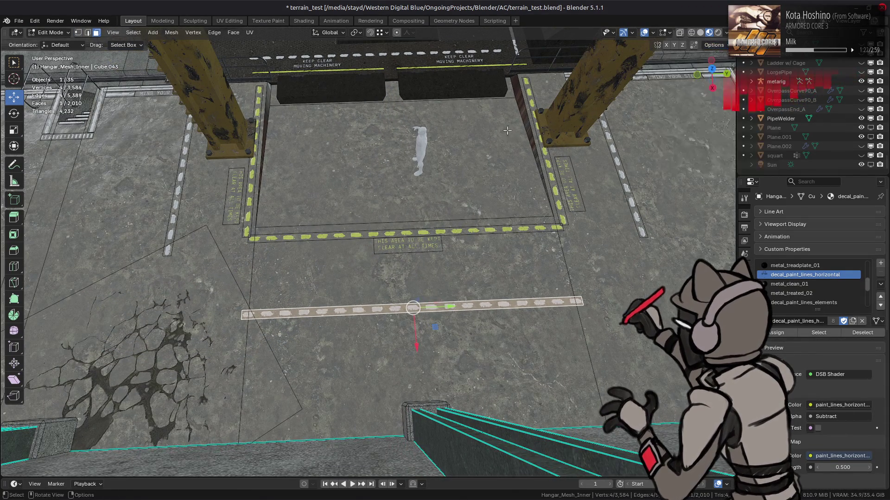
key(s)
key(y)
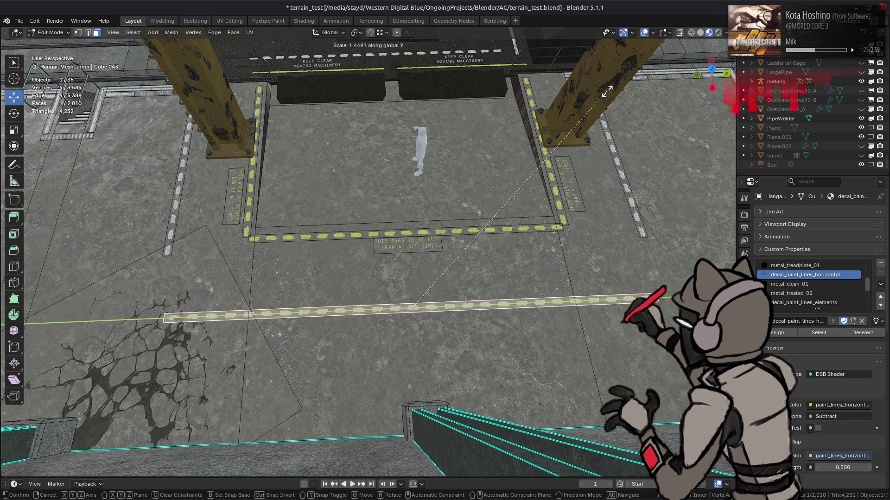
text(1.438)
key(Return)
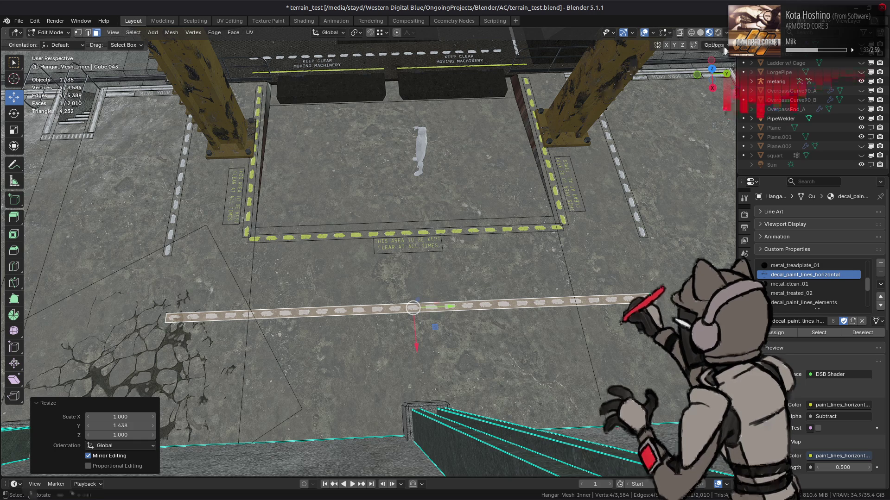
Shift the strip -0.3 m along X and return to Object Mode.
middle_drag(378, 199, 495, 166)
text(gx-0.3)
key(Return)
key(Tab)
middle_drag(417, 212, 396, 221)
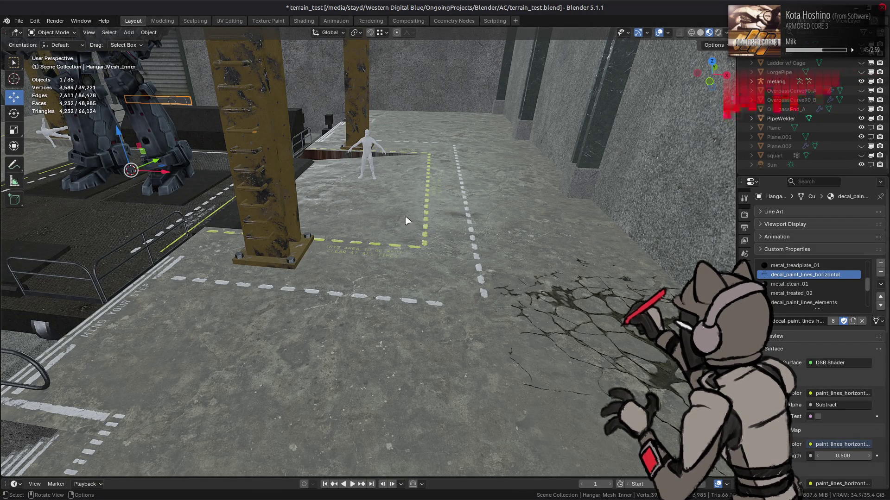
In Edit Mode, move the strip's end vertex 1 m along X.
scroll(406, 221, up, 4)
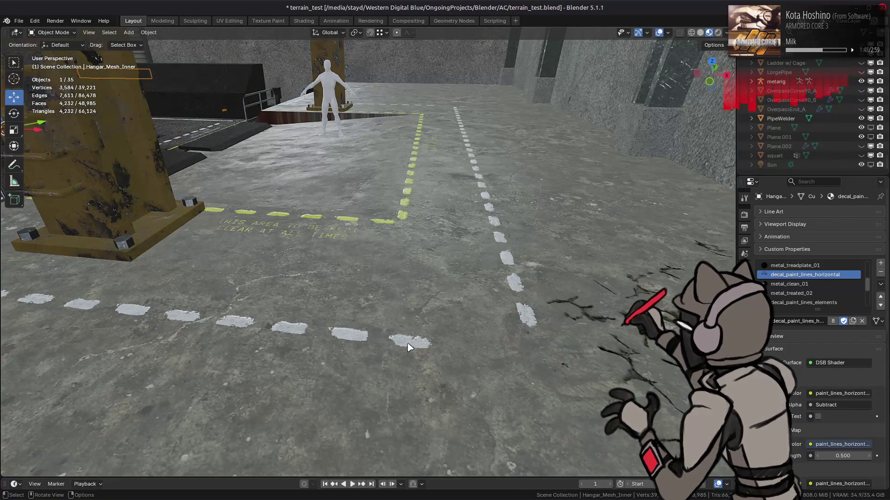
key(Tab)
click(433, 344)
click(711, 46)
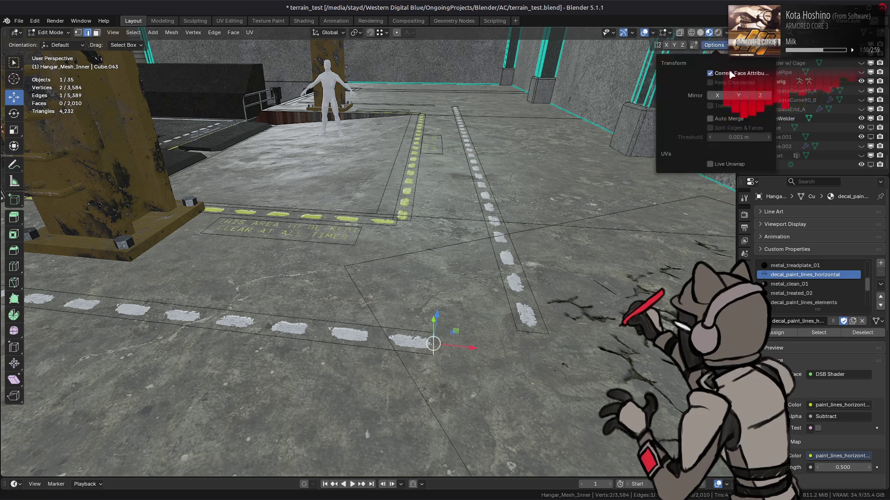
key(g)
key(x)
middle_drag(528, 270, 465, 374)
scroll(465, 375, down, 2)
Move the strip's end edge 0.5 m along X, deselect all, and return to Object Mode.
click(112, 274)
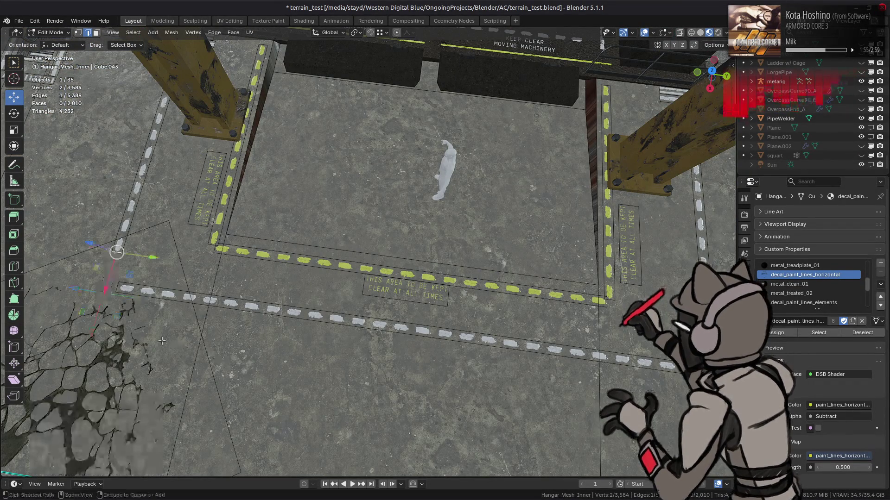
key(g)
key(x)
key(period)
text(25)
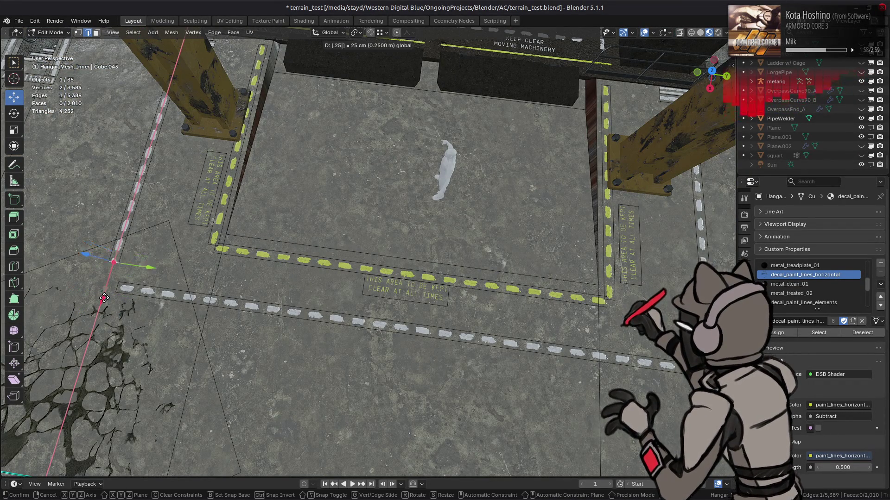
key(BackSpace)
key(BackSpace)
text(5)
key(Return)
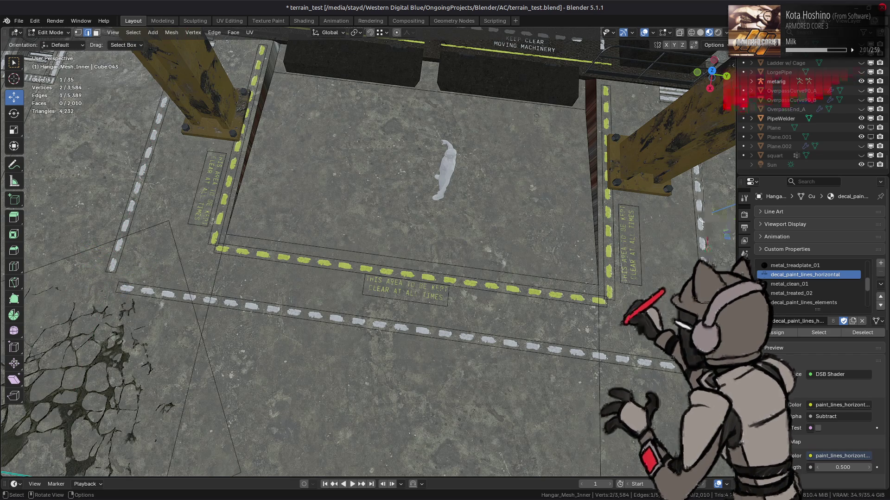
key(alt+a)
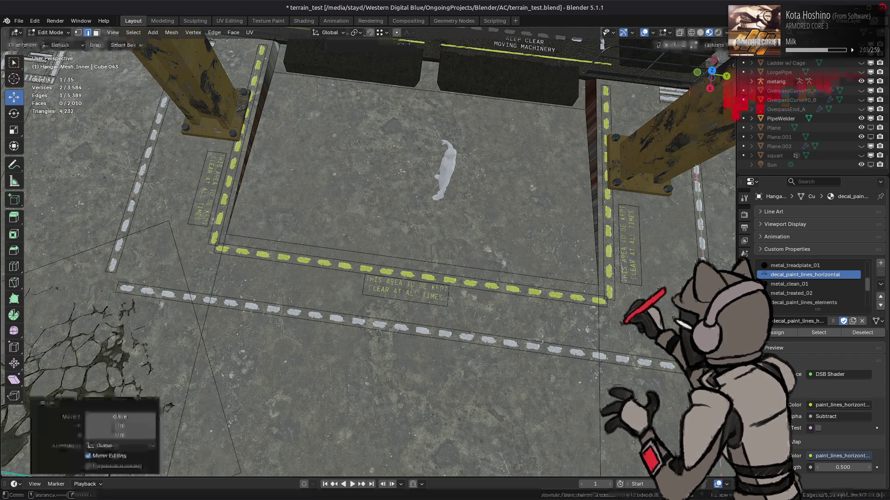
key(Tab)
middle_drag(479, 341, 589, 288)
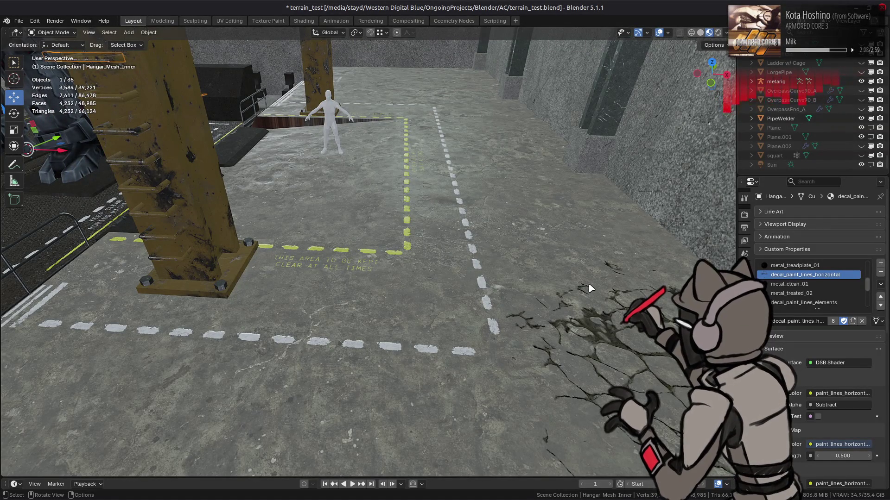
scroll(538, 276, down, 5)
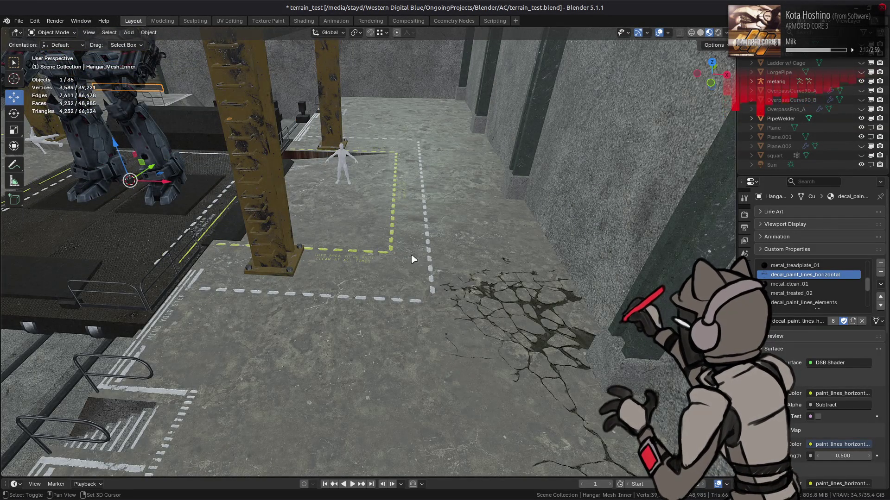
shift+middle_drag(411, 258, 447, 248)
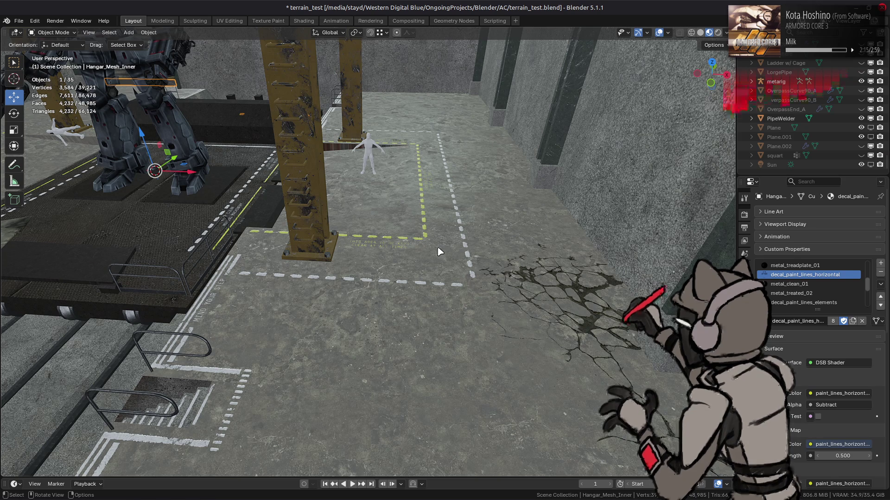
mouse_move(443, 245)
middle_down()
mouse_move(268, 244)
mouse_move(363, 252)
mouse_move(347, 222)
mouse_move(403, 232)
mouse_move(427, 226)
middle_up()
scroll(409, 255, up, 2)
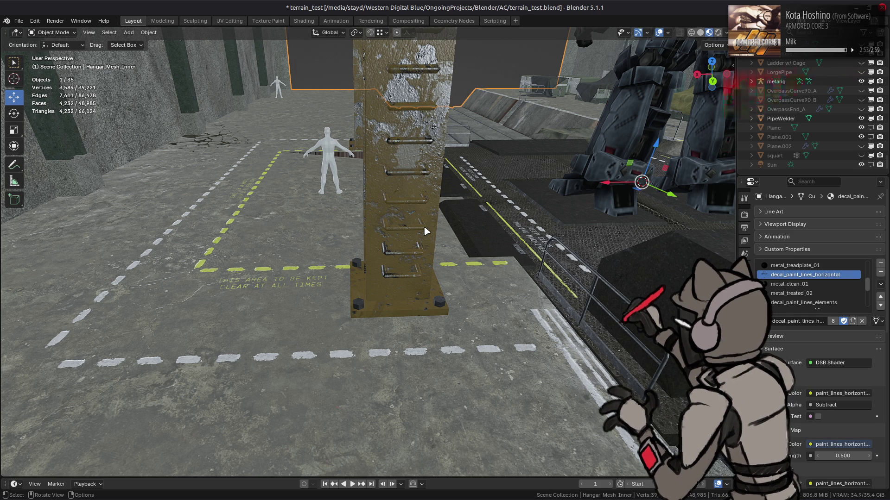
mouse_move(277, 215)
middle_down()
mouse_move(349, 277)
mouse_move(353, 246)
mouse_move(436, 274)
middle_up()
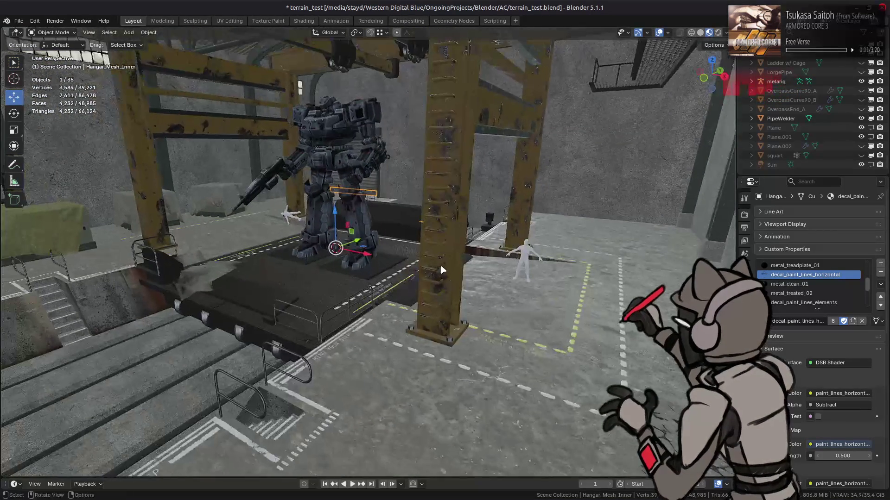
Save terrain_test.blend twice while reviewing the gantry and mech, then select Hangar_Mesh_Inner.
click(442, 263)
key(ctrl+s)
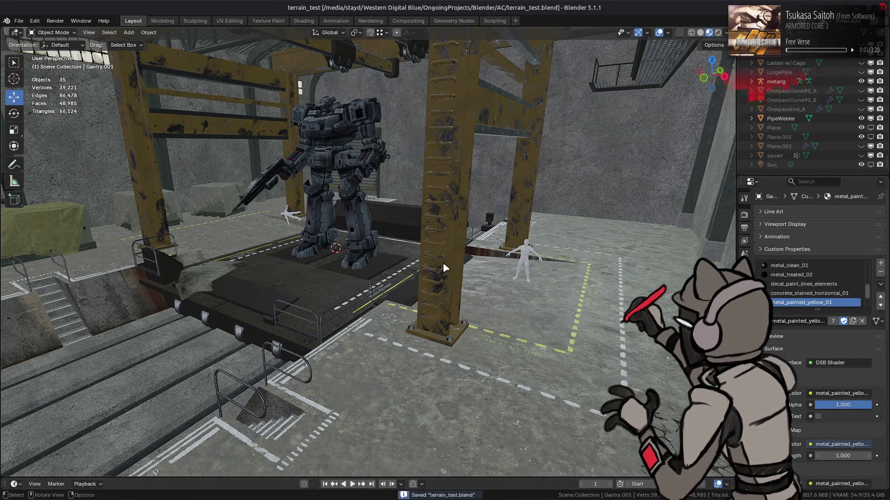
scroll(461, 275, up, 2)
mouse_move(415, 277)
middle_down()
mouse_move(326, 318)
mouse_move(407, 277)
mouse_move(360, 298)
mouse_move(380, 302)
mouse_move(273, 297)
mouse_move(452, 329)
mouse_move(334, 332)
mouse_move(366, 295)
mouse_move(400, 284)
middle_up()
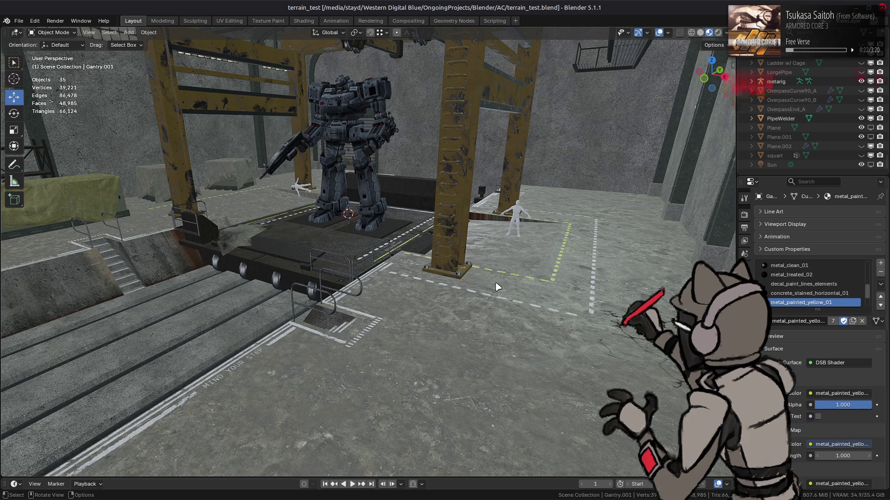
mouse_move(496, 287)
middle_down()
mouse_move(508, 282)
mouse_move(478, 274)
mouse_move(491, 313)
middle_up()
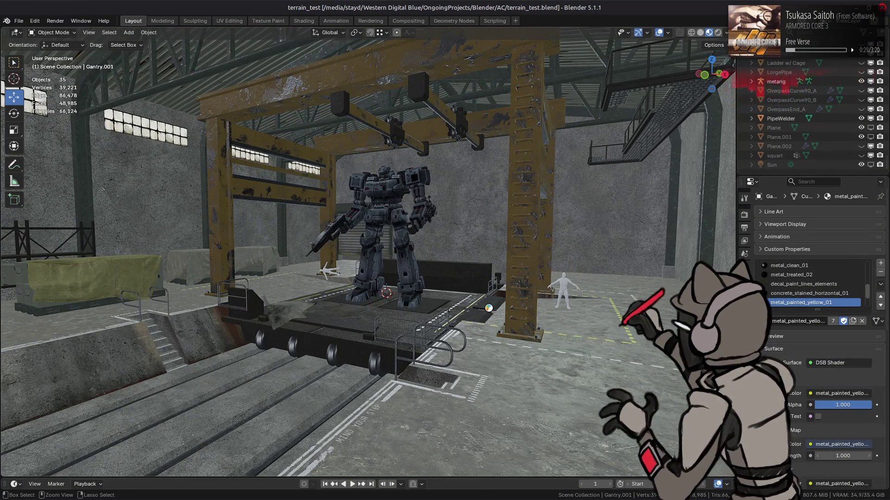
key(ctrl+s)
middle_drag(599, 313, 484, 285)
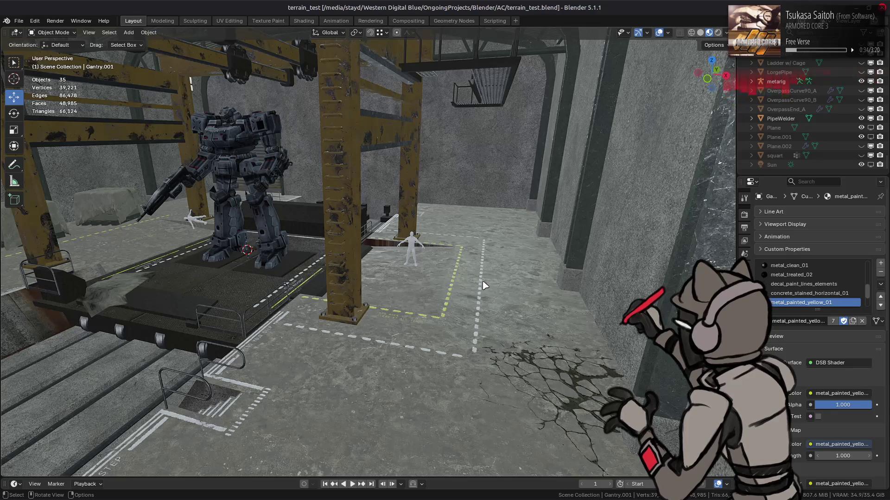
click(483, 285)
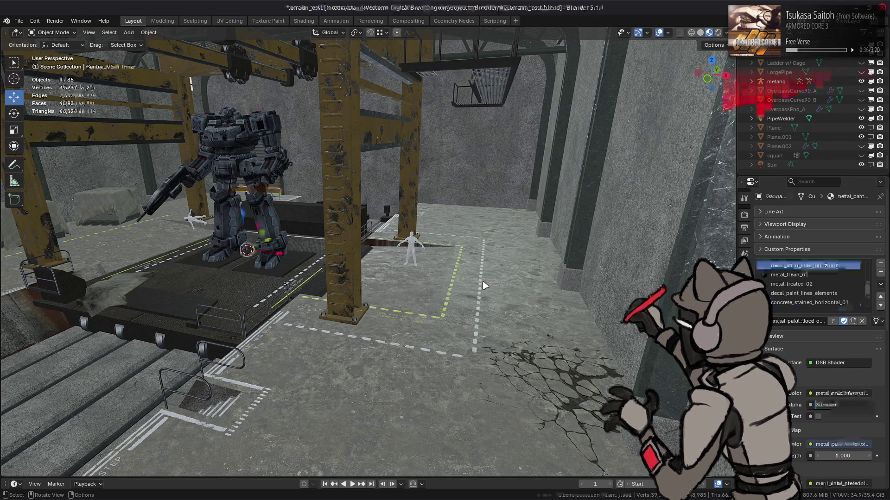
Move the dashed floor-line strip face 3 m along X and leave Edit Mode.
key(Tab)
click(480, 291)
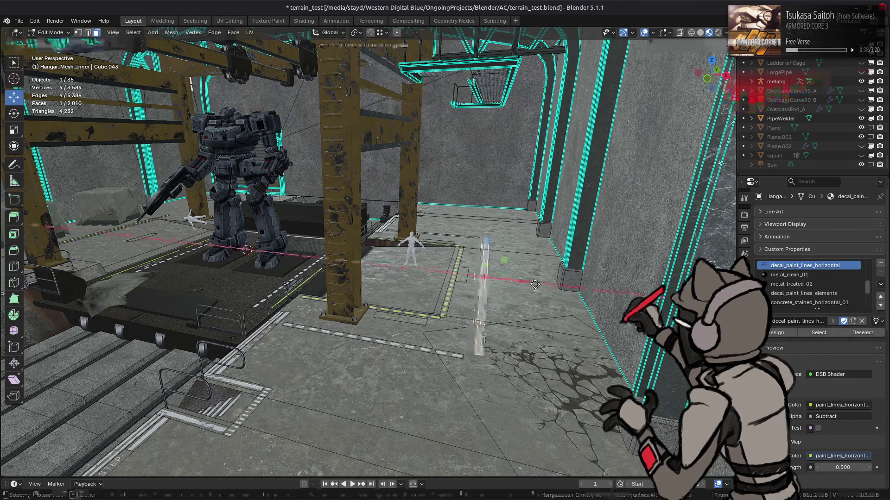
drag(521, 281, 536, 281)
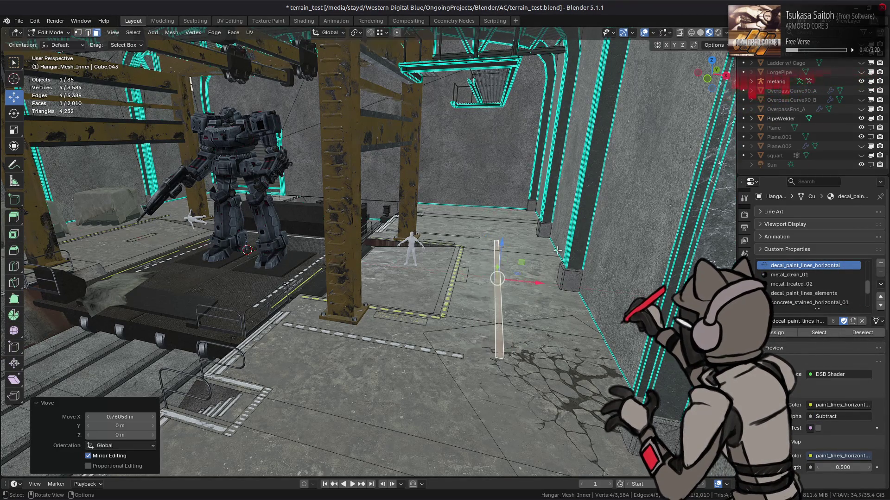
text(g)
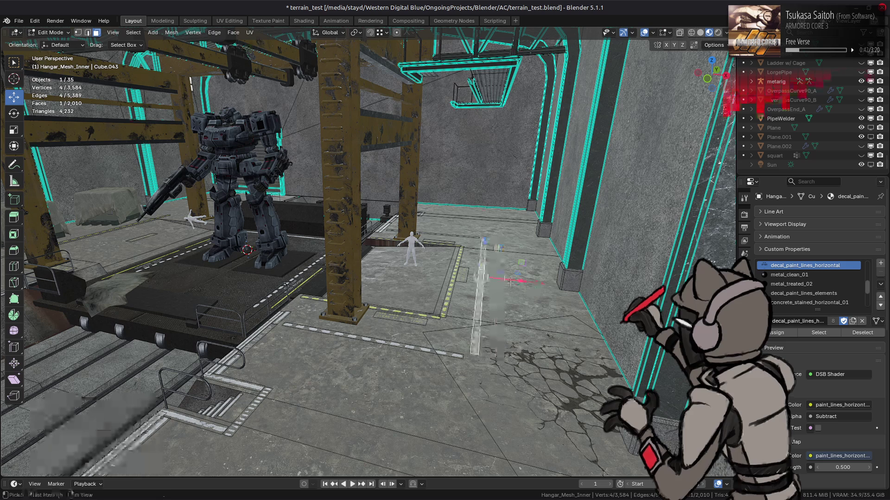
text(x3)
key(Return)
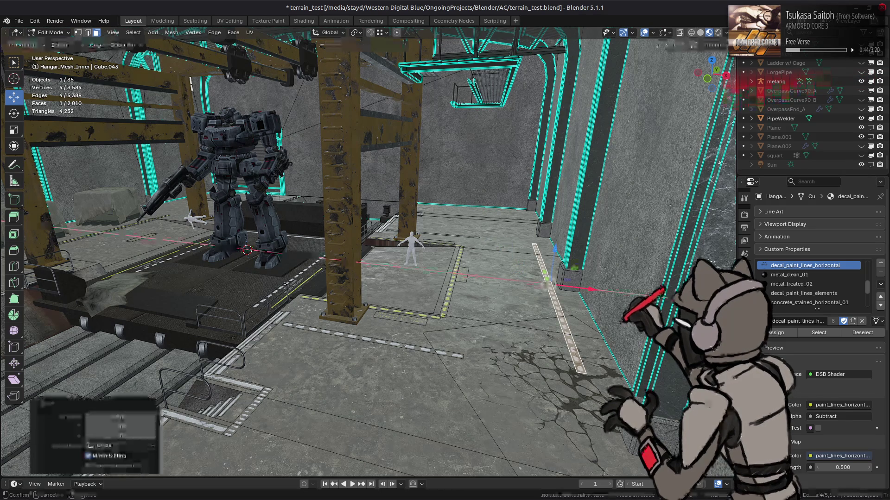
key(Tab)
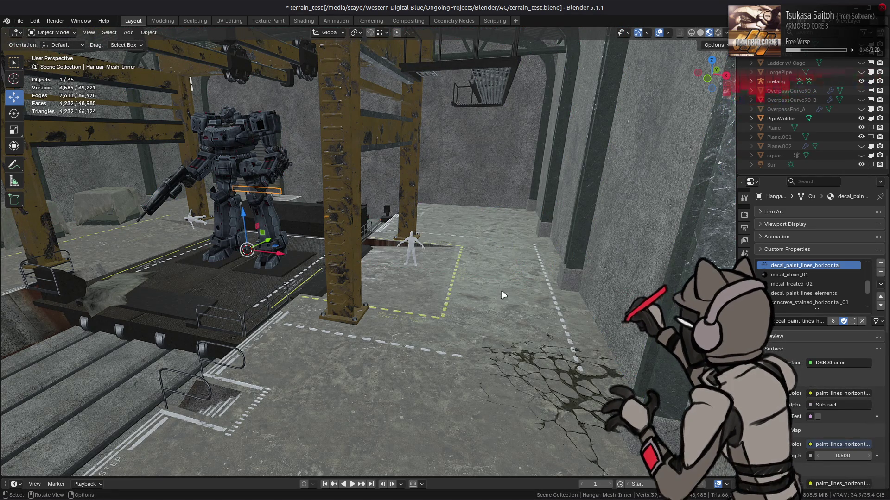
Delete the strip faces, then try moving the strip -1 m along X and undo it.
key(Tab)
right_click(431, 313)
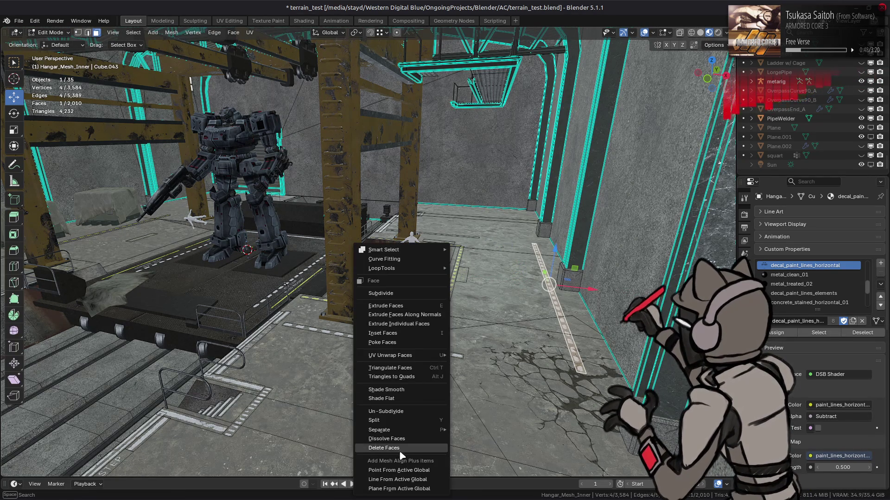
click(419, 449)
key(Tab)
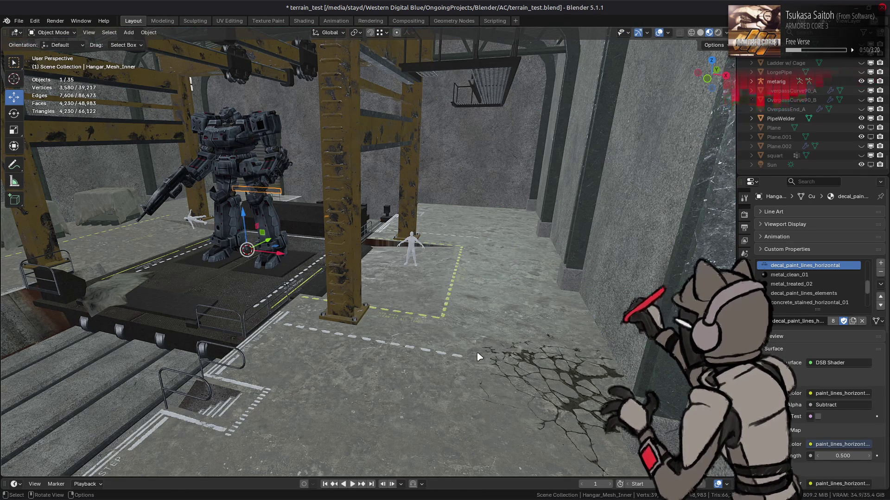
key(Tab)
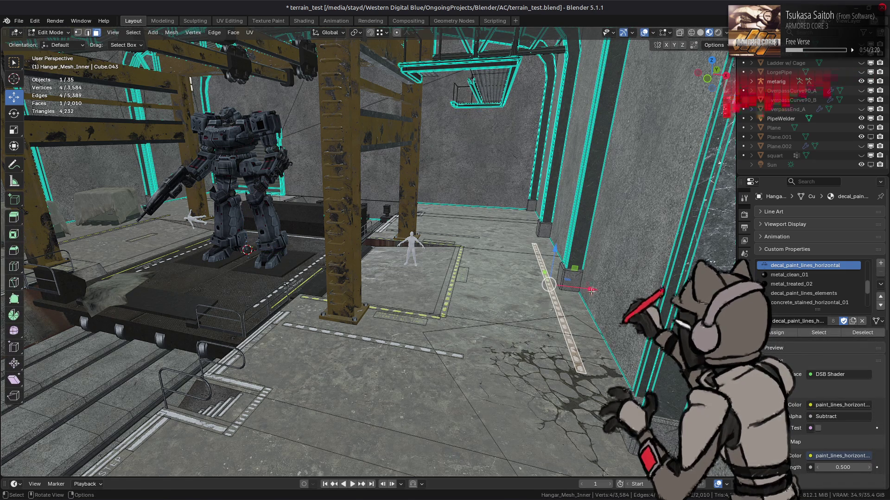
text(gx-1)
key(Return)
key(ctrl+z)
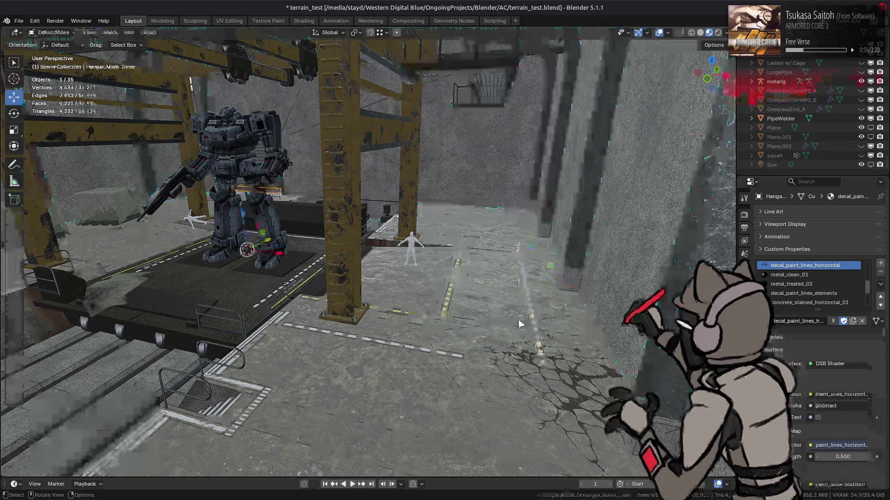
Select the four corner vertices of the dashed floor-line strip in vertex mode.
key(1)
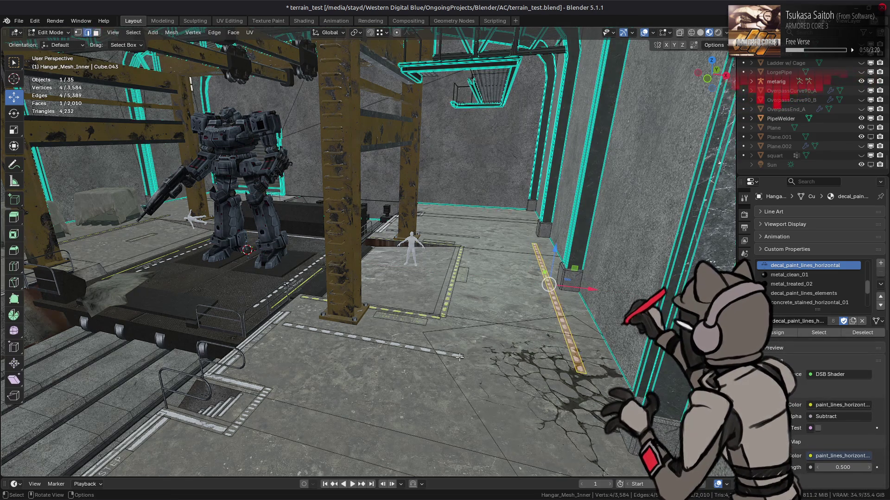
alt+click(453, 344)
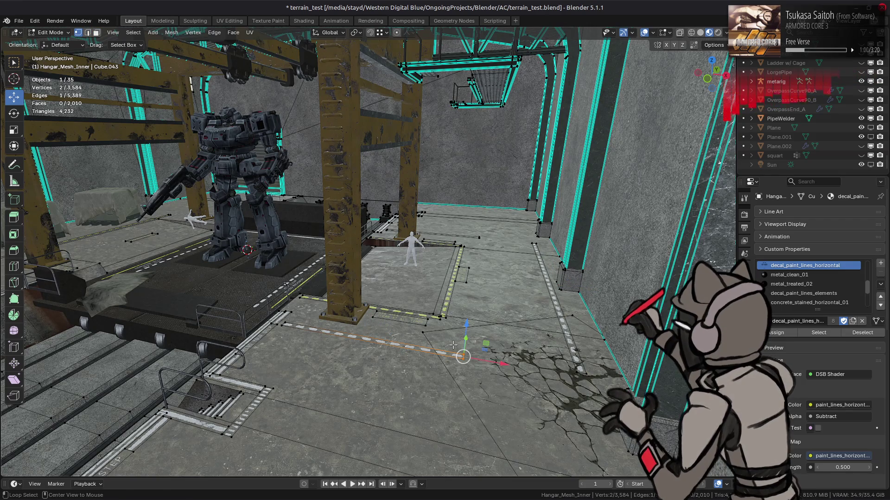
shift+click(481, 244)
shift+click(418, 233)
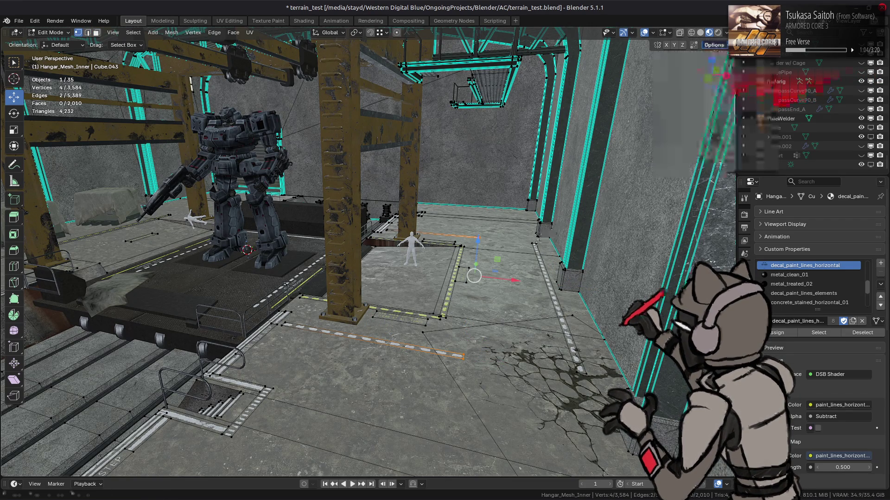
click(561, 297)
mouse_move(562, 298)
middle_down()
mouse_move(491, 278)
mouse_move(401, 208)
middle_up()
key(ctrl+z)
Move the strip 3 m along X, return to Object Mode and deselect everything.
key(g)
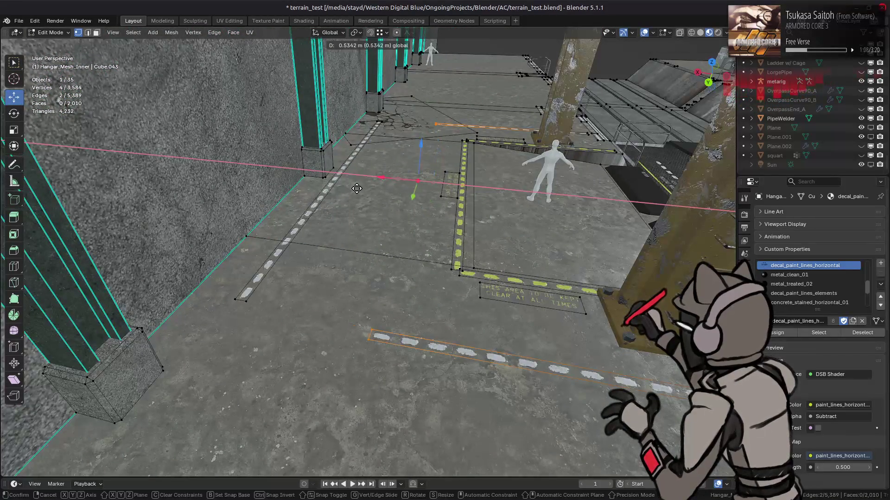
text(3)
key(Return)
click(713, 45)
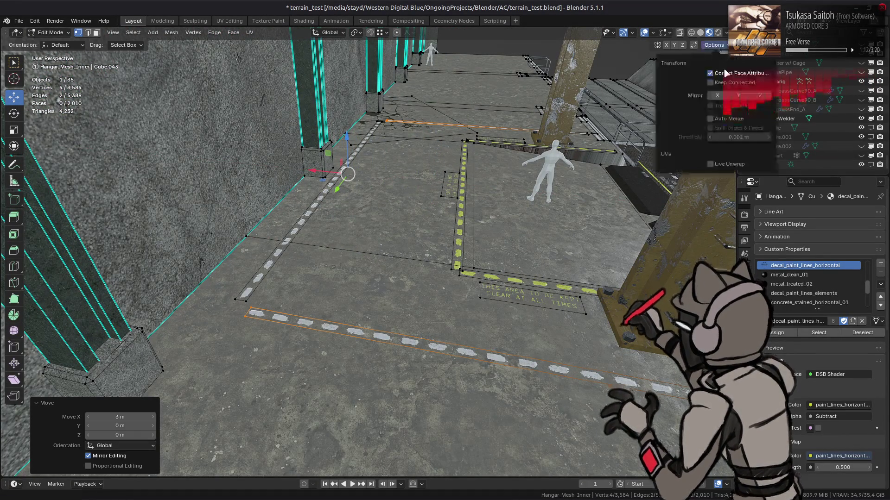
key(Tab)
mouse_move(487, 169)
middle_down()
mouse_move(278, 242)
mouse_move(287, 250)
mouse_move(519, 224)
mouse_move(510, 218)
mouse_move(487, 230)
mouse_move(480, 242)
mouse_move(486, 269)
mouse_move(426, 291)
mouse_move(402, 272)
mouse_move(437, 267)
middle_up()
key(alt+a)
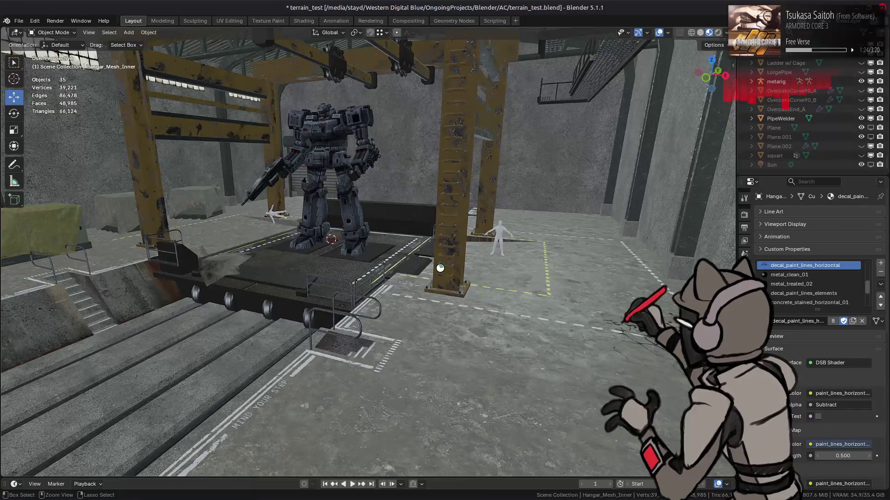
Save the scene file and view the cracked floor from a low angle.
key(ctrl+s)
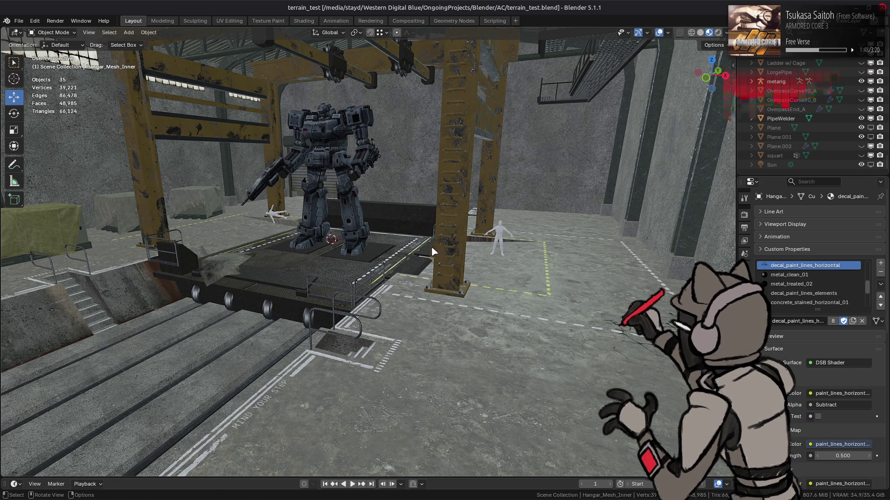
scroll(431, 248, up, 10)
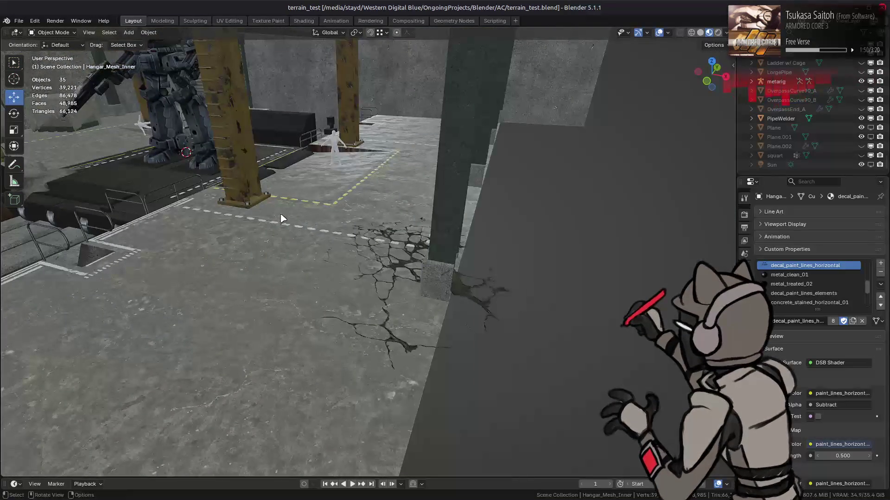
scroll(391, 218, up, 5)
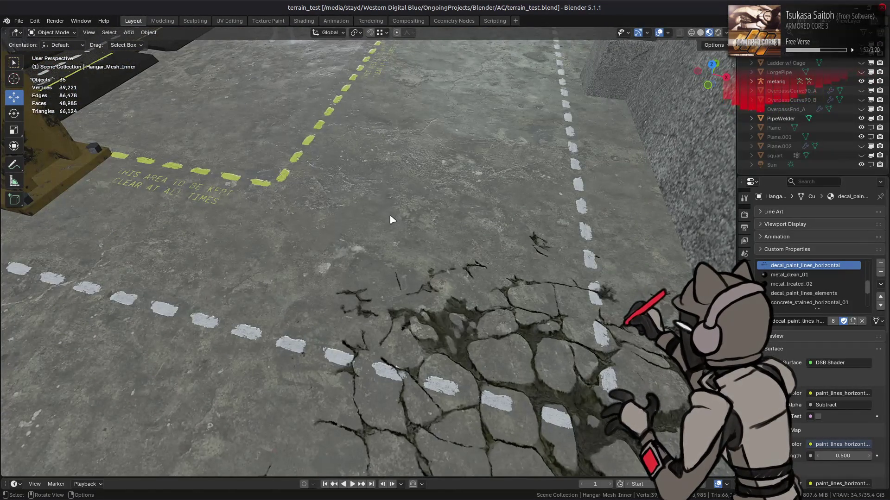
mouse_move(394, 219)
middle_down()
mouse_move(385, 195)
mouse_move(445, 197)
mouse_move(383, 296)
mouse_move(302, 308)
mouse_move(343, 280)
mouse_move(353, 309)
mouse_move(349, 353)
mouse_move(318, 346)
mouse_move(358, 285)
mouse_move(370, 283)
middle_up()
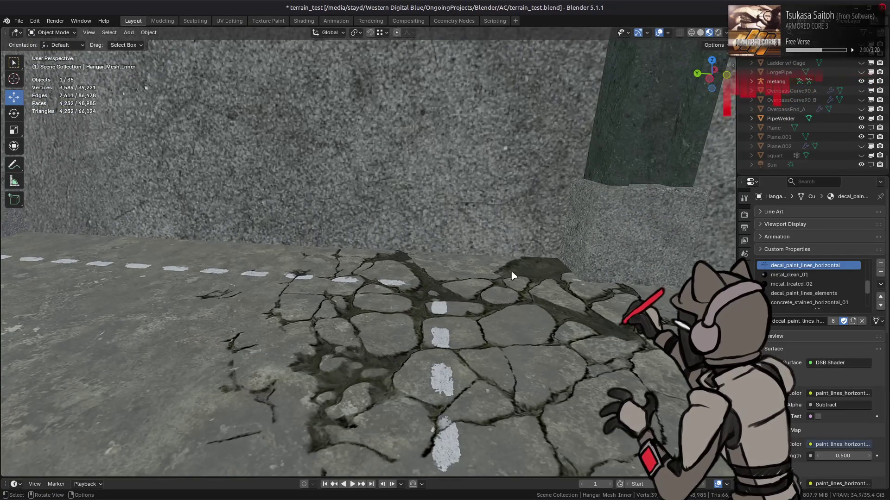
Return the floor mesh to Object Mode and switch to the Shading workspace.
key(Tab)
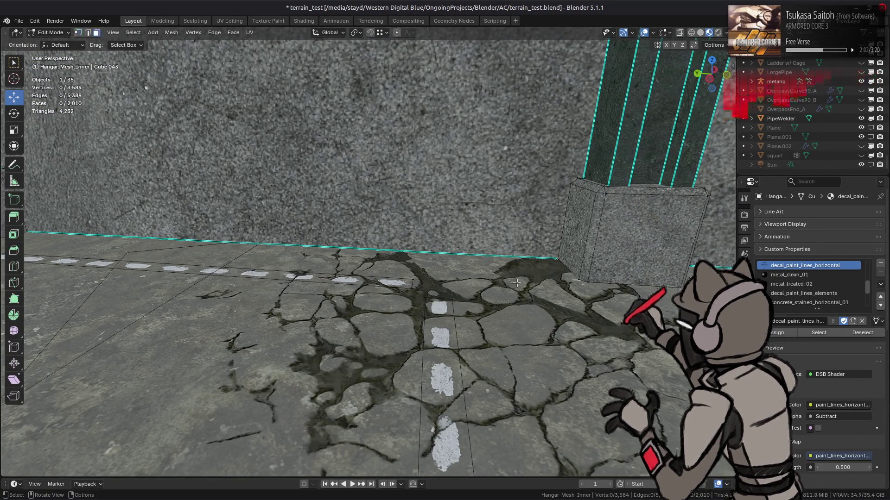
key(l)
key(Tab)
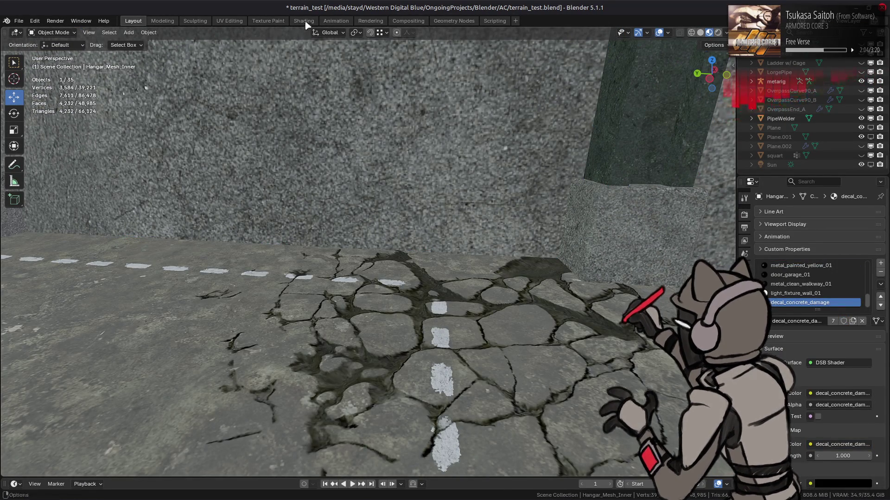
click(304, 21)
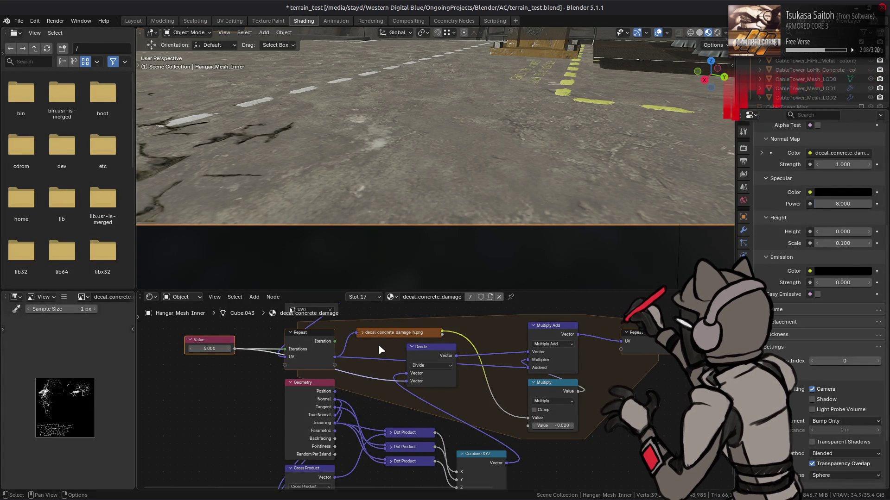
shift+scroll(393, 366, down, 2)
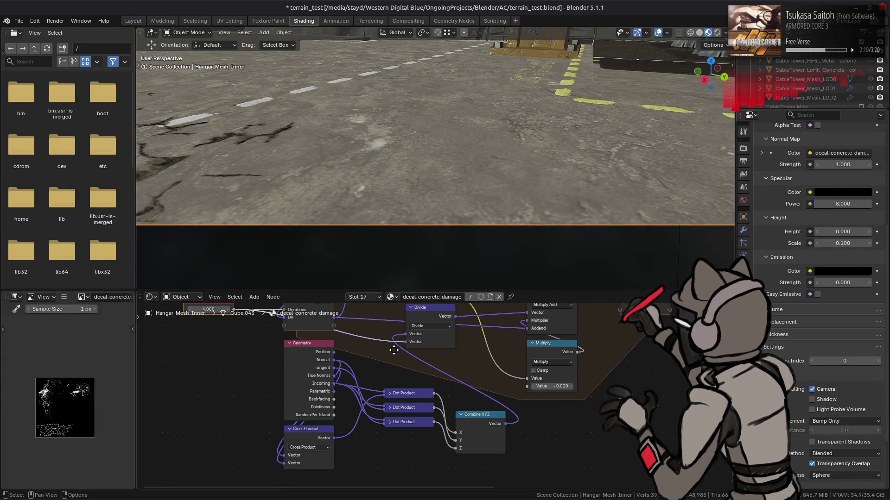
click(312, 376)
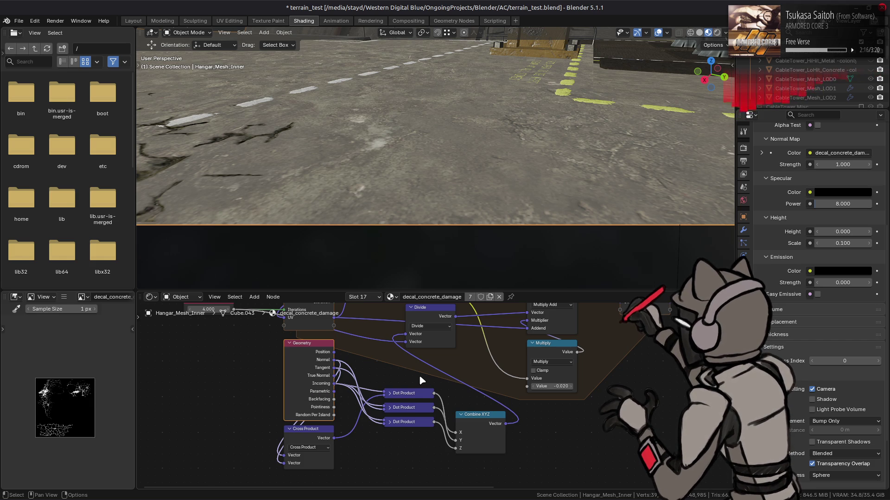
middle_drag(464, 361, 472, 436)
click(442, 385)
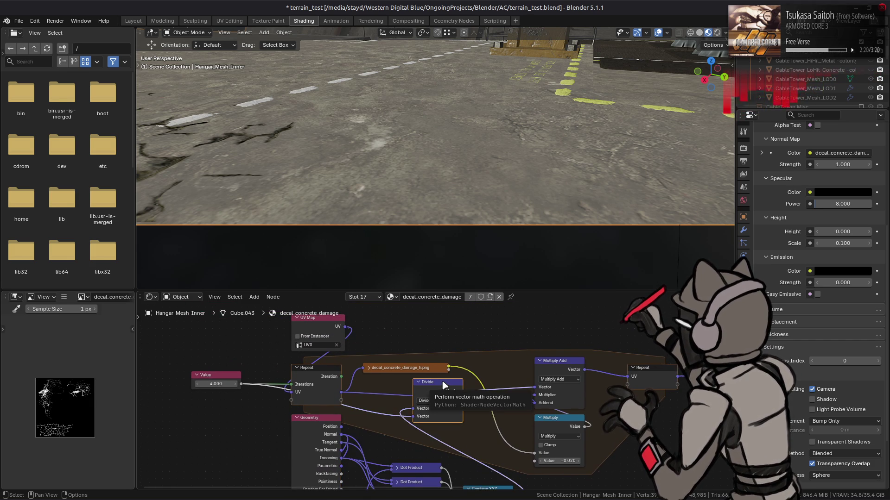
middle_drag(415, 433, 427, 364)
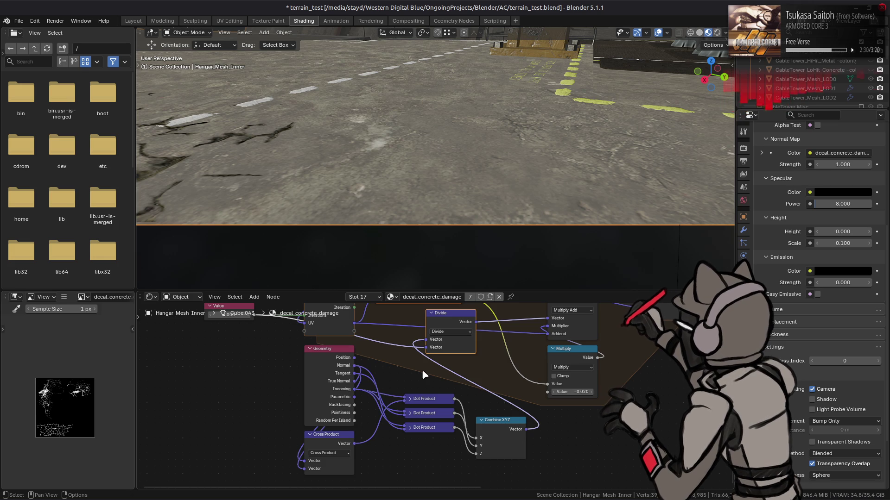
mouse_move(400, 356)
middle_down()
mouse_move(394, 450)
mouse_move(366, 484)
mouse_move(274, 467)
mouse_move(399, 343)
mouse_move(459, 329)
middle_up()
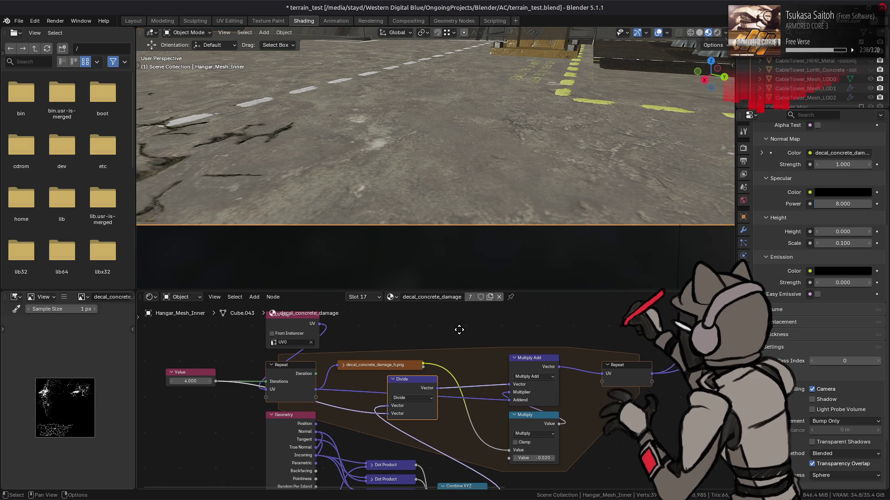
click(135, 21)
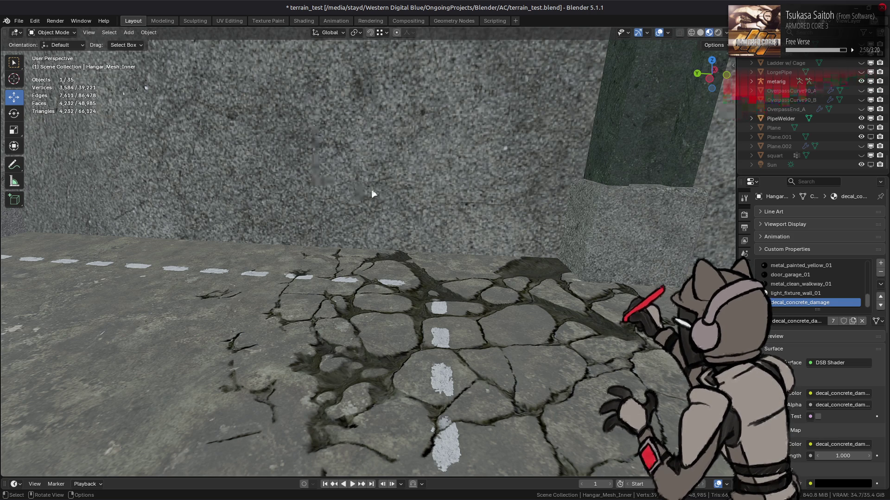
scroll(370, 192, down, 5)
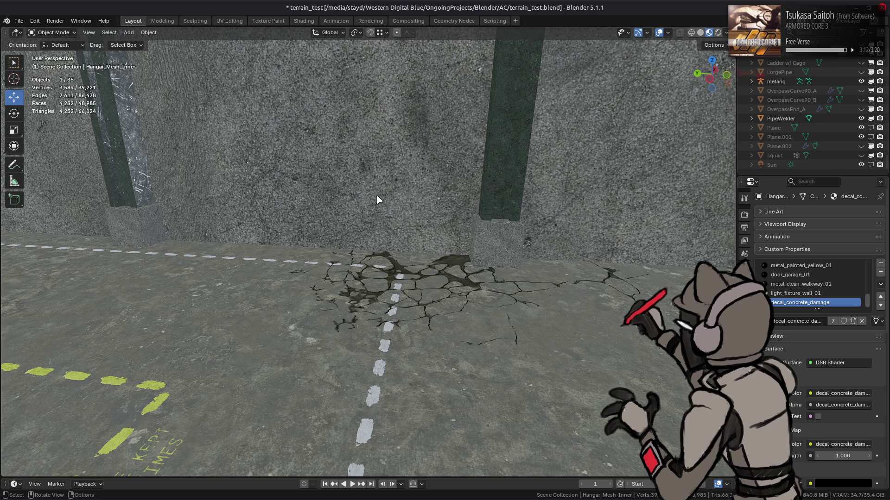
click(304, 20)
mouse_move(397, 103)
middle_down()
mouse_move(504, 174)
mouse_move(592, 187)
mouse_move(454, 185)
mouse_move(503, 176)
mouse_move(498, 235)
mouse_move(501, 207)
mouse_move(473, 278)
middle_up()
Add a Normal Map node and link a color into its Color input.
middle_drag(316, 456, 356, 377)
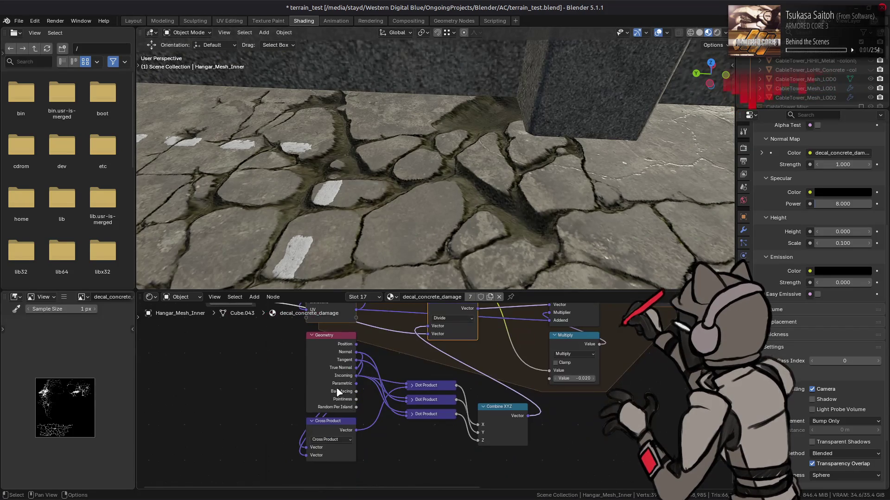
key(shift+a)
mouse_move(266, 383)
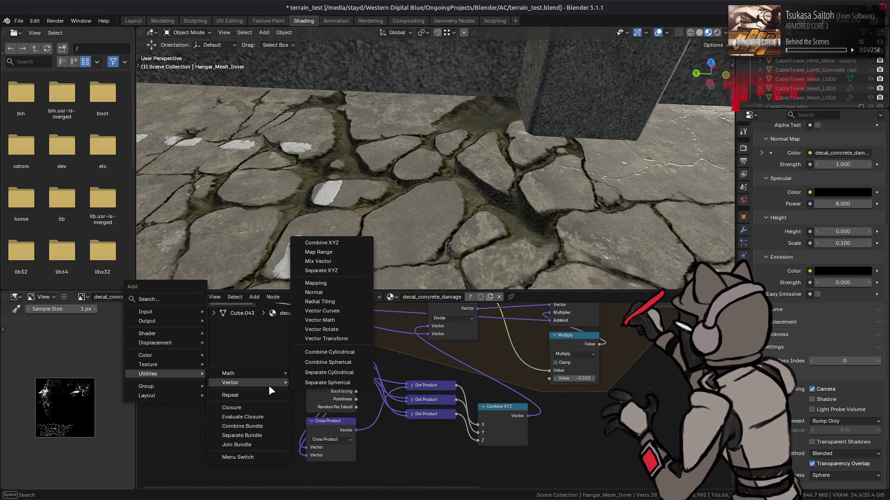
mouse_move(186, 343)
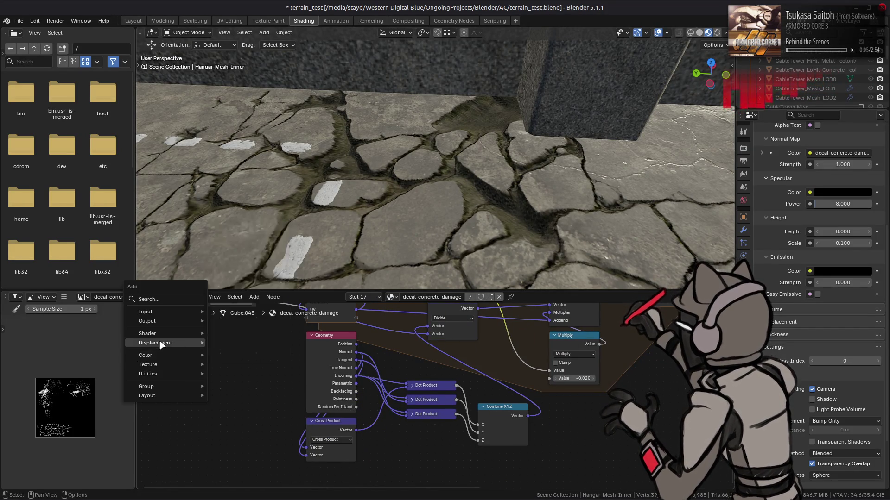
click(250, 361)
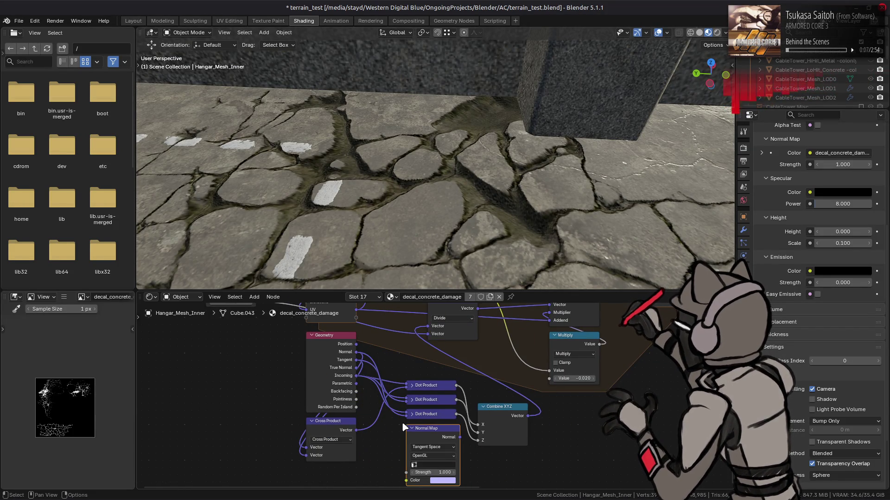
drag(358, 384, 358, 384)
drag(397, 465, 406, 480)
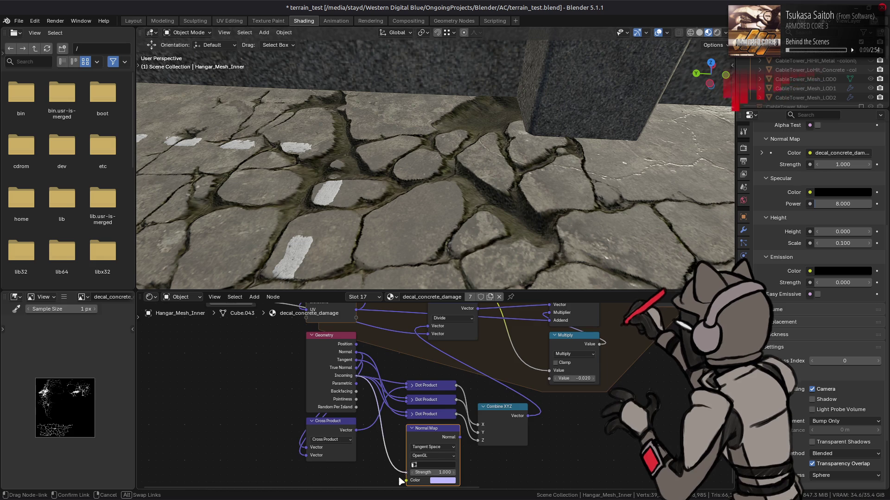
Set the Normal Map's UV map to UV0 and connect Normal to Divide's Vector input.
scroll(408, 473, down, 3)
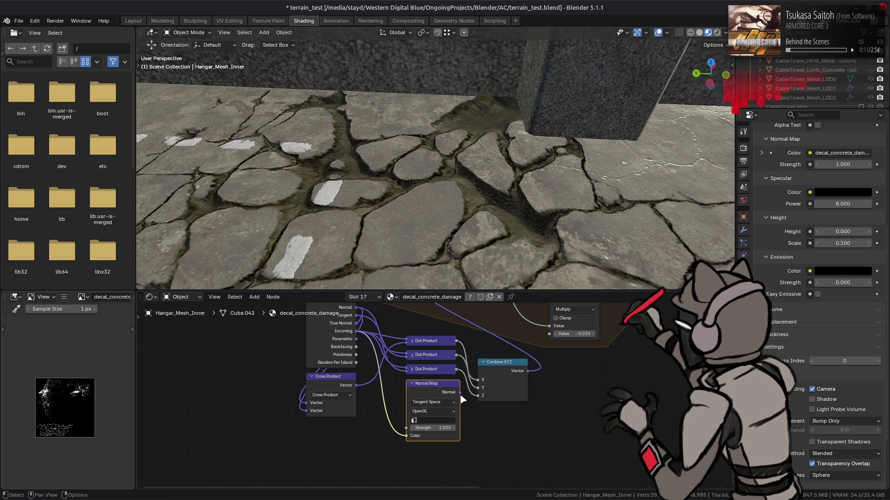
click(445, 420)
click(433, 355)
scroll(457, 434, up, 2)
mouse_move(461, 406)
mouse_down()
mouse_move(407, 307)
mouse_move(406, 352)
mouse_move(429, 343)
mouse_up()
mouse_move(491, 190)
middle_down()
mouse_move(491, 257)
mouse_move(487, 53)
mouse_move(495, 241)
mouse_move(500, 225)
middle_up()
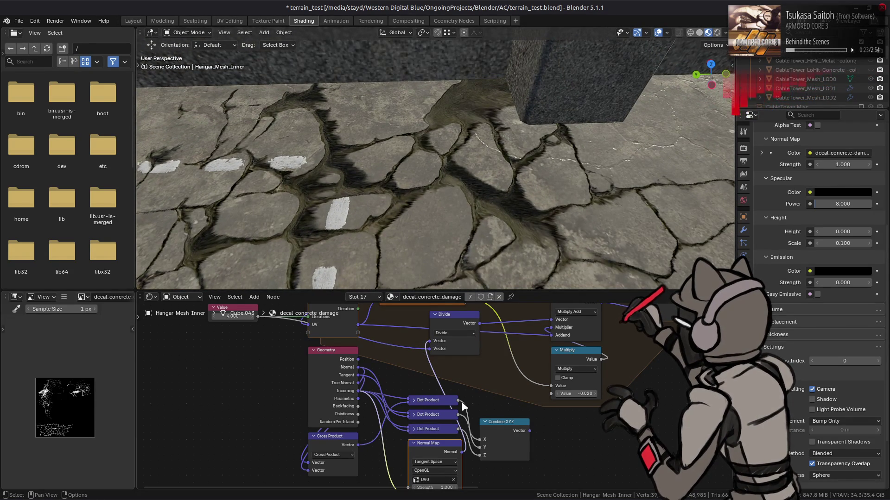
Test flipping the Multiply value to 0.020, then restore it to -0.020.
mouse_move(461, 283)
middle_down()
mouse_move(453, 192)
mouse_move(447, 278)
mouse_move(457, 222)
mouse_move(558, 215)
mouse_move(558, 290)
mouse_move(558, 242)
middle_up()
click(584, 395)
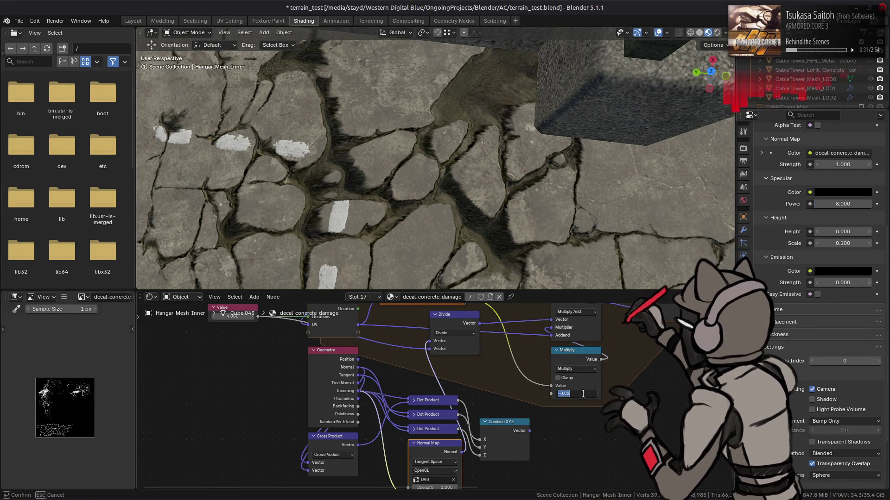
key(BackSpace)
key(Return)
mouse_move(547, 283)
middle_down()
mouse_move(494, 242)
mouse_move(611, 165)
mouse_move(631, 172)
mouse_move(627, 238)
mouse_move(623, 200)
middle_up()
key(ctrl+z)
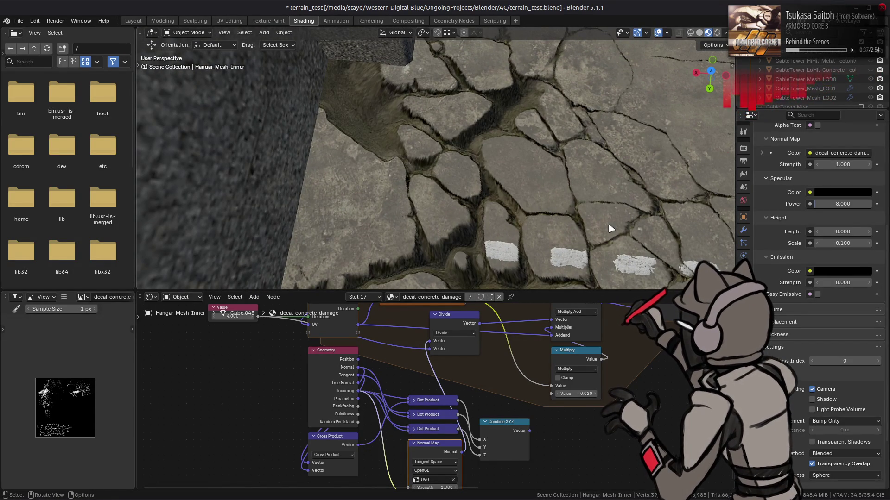
middle_drag(516, 406, 520, 381)
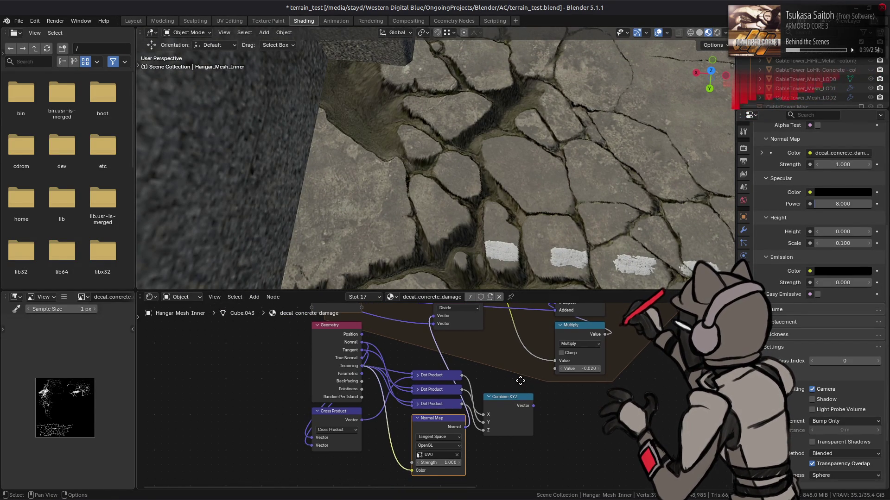
key(shift+a)
mouse_move(232, 341)
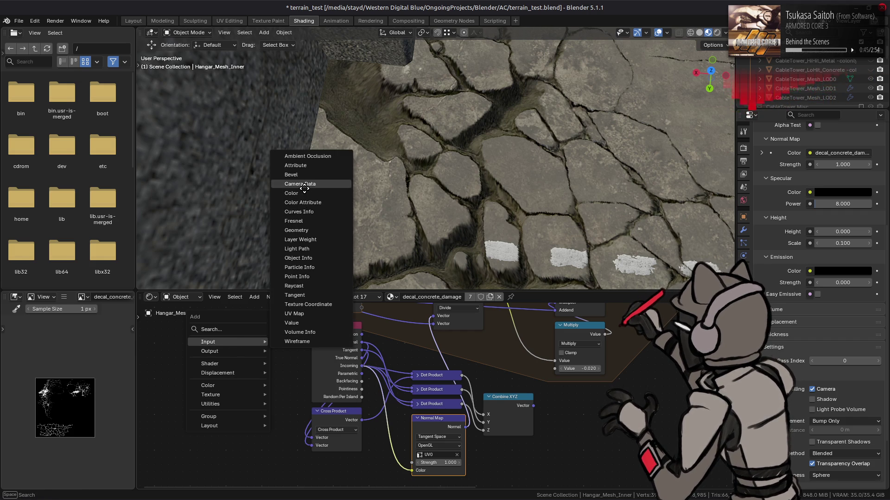
Add a Camera Data node and feed its View Vector into the Cross Product's second input.
click(301, 184)
click(221, 357)
mouse_move(262, 441)
mouse_down()
mouse_move(320, 456)
mouse_move(347, 449)
mouse_up()
mouse_move(506, 188)
middle_down()
mouse_move(506, 131)
mouse_move(506, 169)
mouse_move(464, 153)
mouse_move(406, 151)
mouse_move(380, 186)
middle_up()
middle_drag(278, 482, 322, 439)
Add a Vector Transform node below the Camera Data node, discarding a mistaken Mapping node.
key(shift+a)
mouse_move(316, 469)
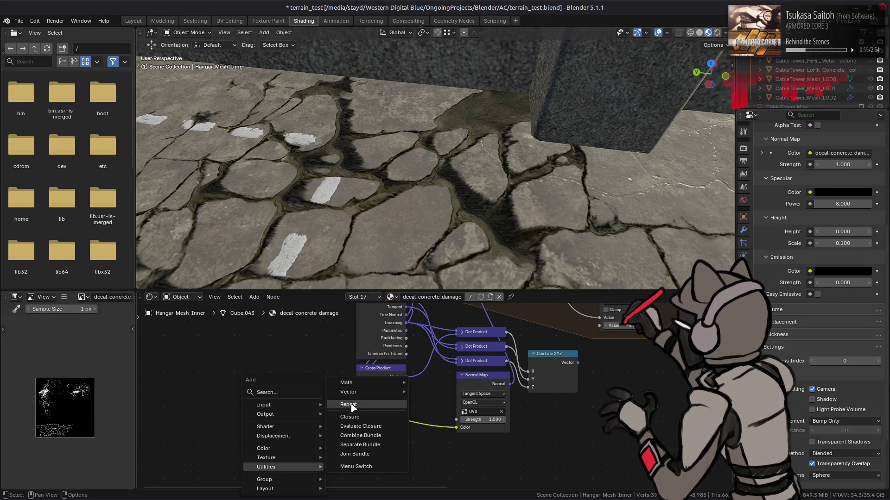
mouse_move(370, 394)
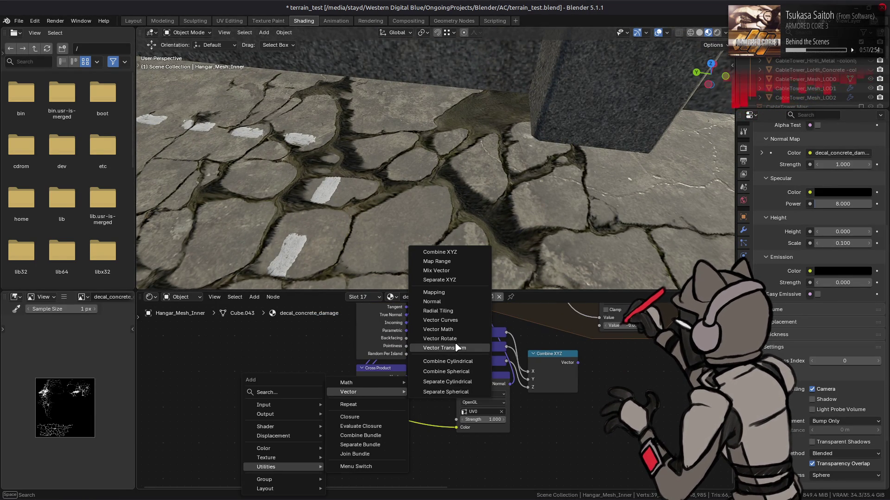
click(451, 293)
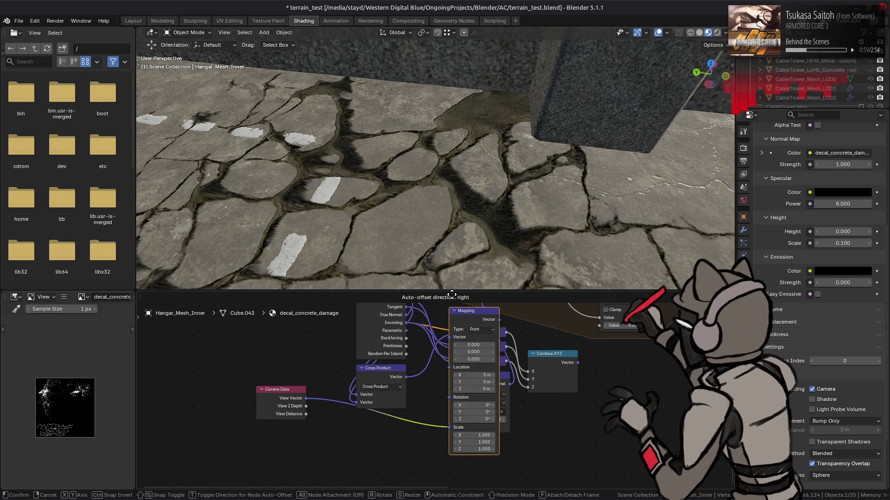
key(ctrl+z)
key(shift+a)
mouse_move(350, 451)
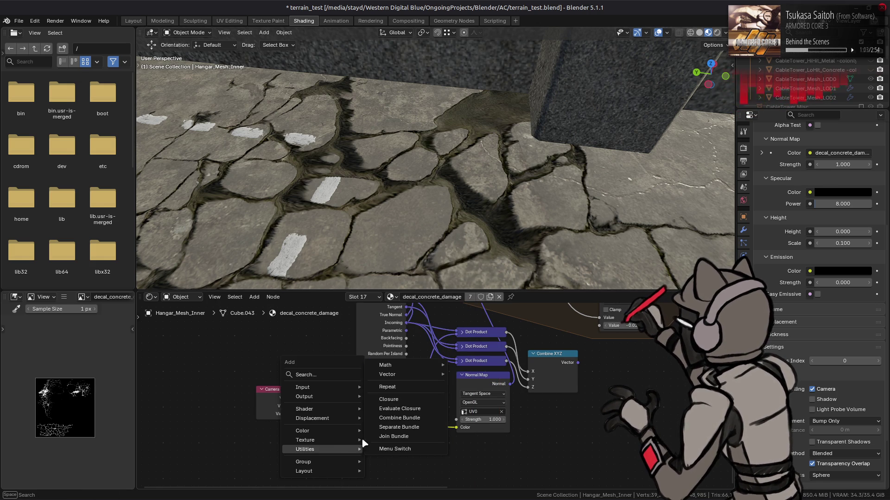
mouse_move(401, 375)
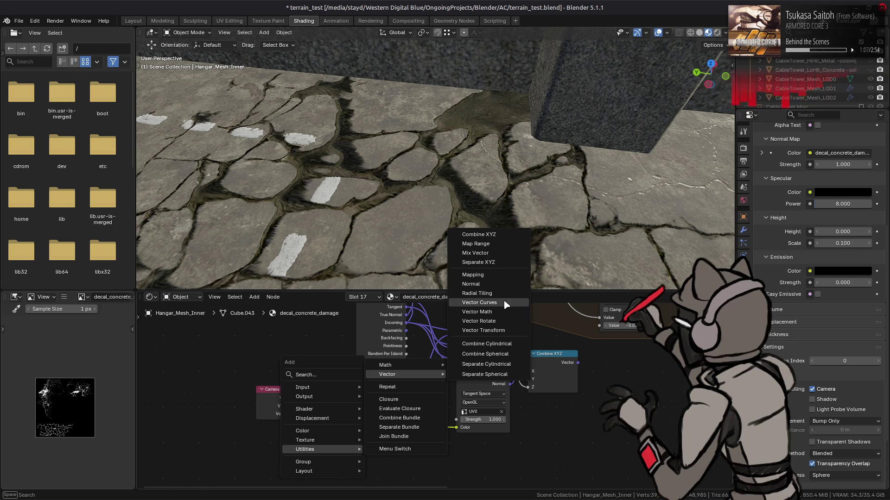
click(486, 331)
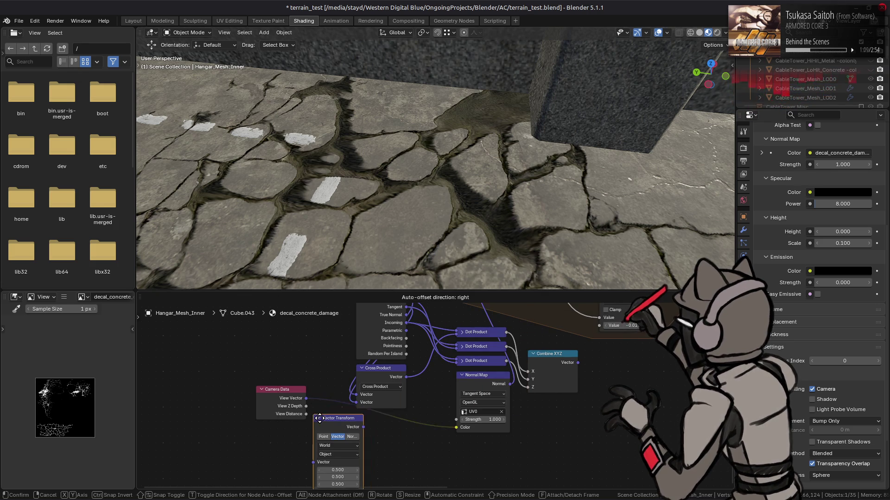
click(332, 438)
Route View Vector through the Vector Transform set to Camera into Normal Map's Color.
middle_drag(325, 417, 349, 393)
drag(330, 374, 338, 374)
drag(348, 413, 353, 452)
click(371, 445)
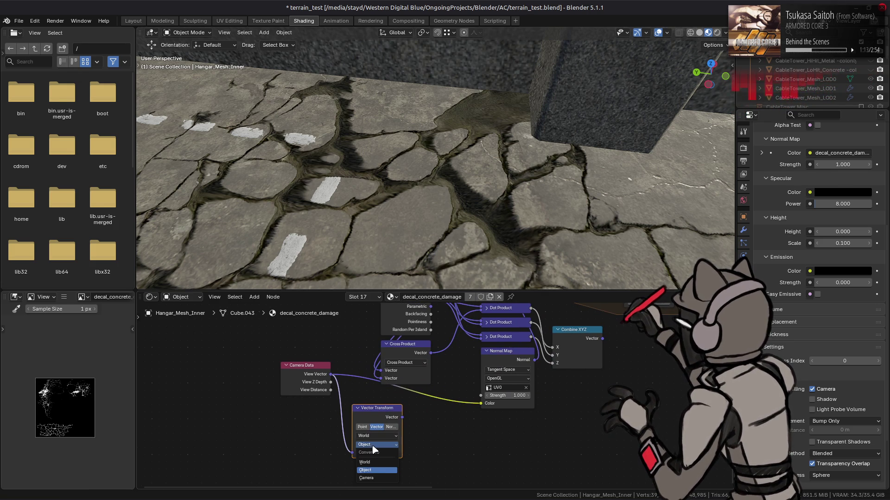
click(375, 477)
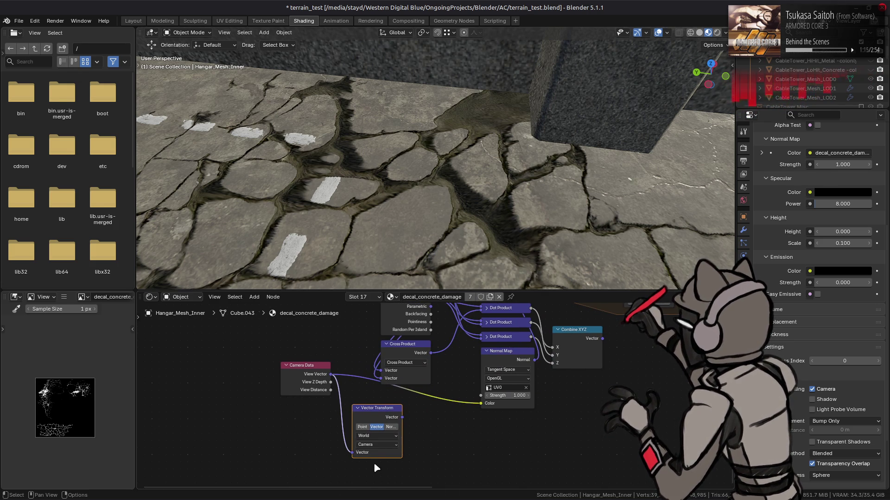
middle_drag(402, 421, 362, 449)
drag(354, 453, 432, 439)
mouse_move(435, 133)
middle_down()
mouse_move(445, 206)
mouse_move(423, 259)
mouse_move(449, 149)
mouse_move(453, 197)
mouse_move(441, 254)
mouse_move(436, 175)
mouse_move(548, 141)
mouse_move(528, 167)
mouse_move(532, 187)
mouse_move(547, 133)
mouse_move(552, 202)
mouse_move(545, 148)
mouse_move(433, 133)
mouse_move(449, 154)
mouse_move(439, 252)
mouse_move(431, 143)
mouse_move(386, 203)
mouse_move(533, 176)
mouse_move(602, 198)
mouse_move(603, 139)
mouse_move(648, 201)
mouse_move(510, 127)
mouse_move(438, 148)
mouse_move(427, 277)
middle_up()
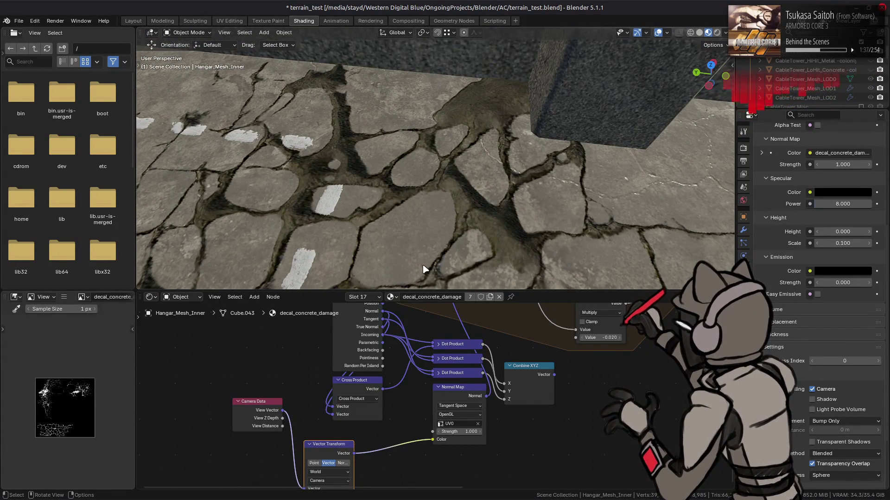
Reconnect the Dot Products' Incoming links from Geometry to the Vector Transform output.
drag(323, 450, 352, 437)
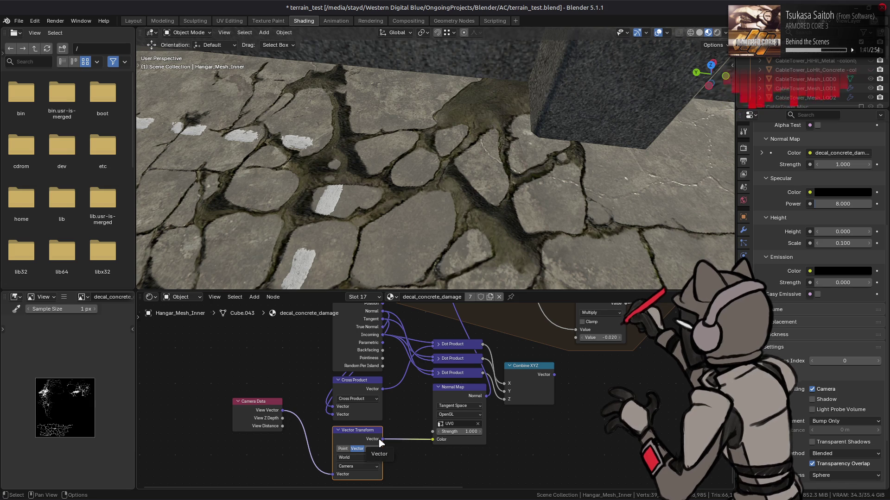
click(463, 374)
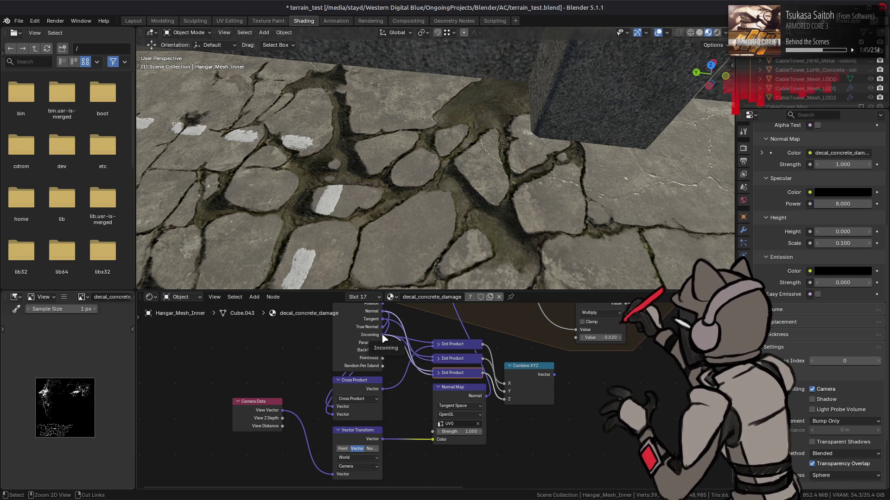
drag(383, 336, 401, 428)
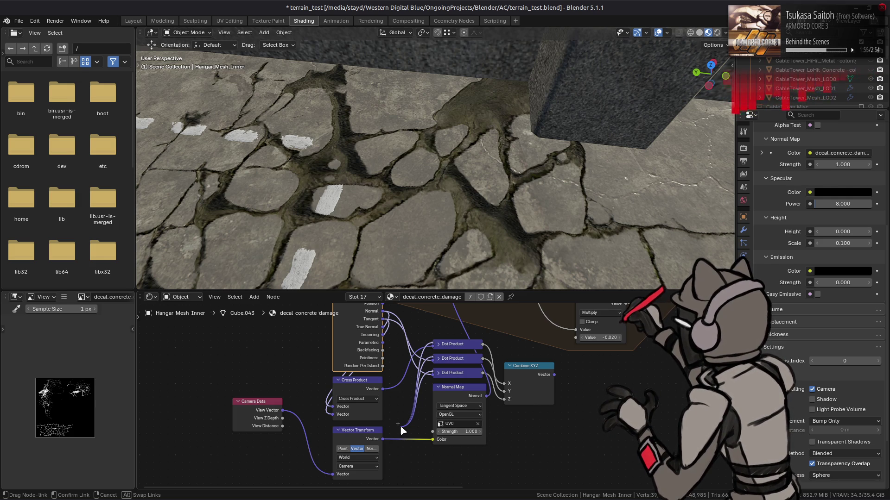
drag(400, 425, 383, 439)
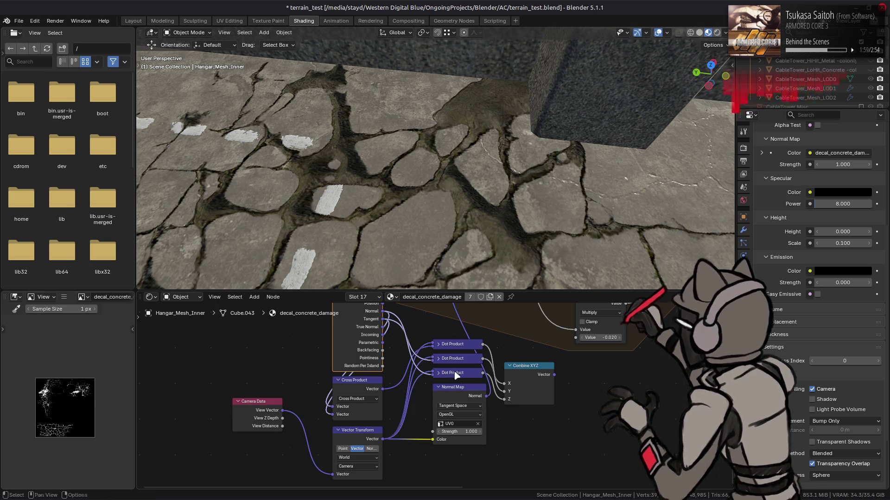
Plug Combine XYZ's Vector output into Divide's Vector input and reconnect its Y input.
middle_drag(497, 348, 479, 427)
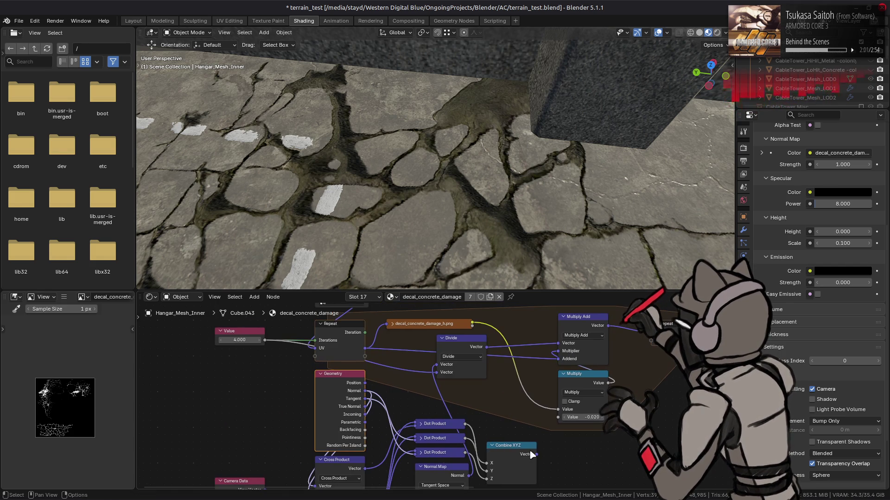
mouse_move(534, 454)
mouse_down()
mouse_move(415, 363)
mouse_move(436, 364)
mouse_up()
mouse_move(425, 134)
middle_down()
mouse_move(431, 119)
mouse_move(440, 138)
mouse_move(431, 199)
mouse_move(429, 143)
mouse_move(434, 153)
middle_up()
drag(488, 470, 486, 449)
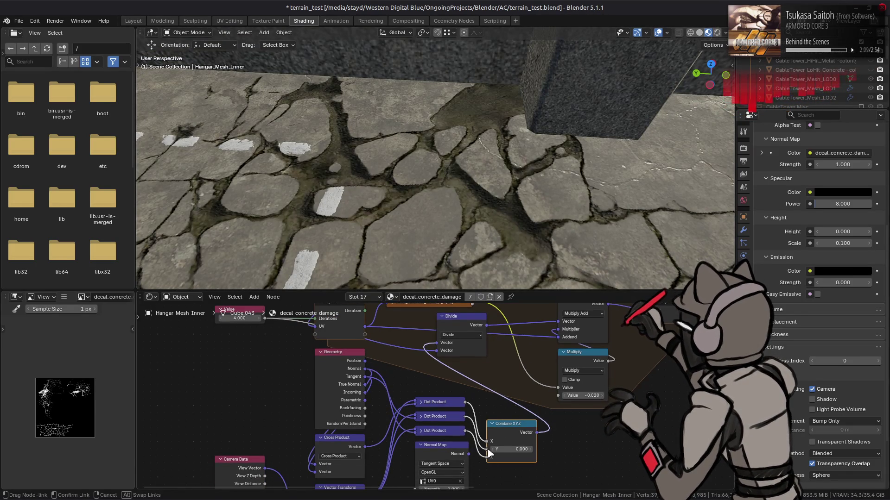
mouse_move(397, 179)
middle_down()
mouse_move(443, 140)
mouse_move(513, 198)
mouse_move(510, 255)
mouse_move(501, 255)
mouse_move(510, 155)
mouse_move(513, 214)
mouse_move(494, 185)
mouse_move(388, 156)
mouse_move(397, 258)
mouse_move(399, 196)
mouse_move(347, 188)
mouse_move(294, 207)
mouse_move(294, 242)
mouse_move(364, 175)
mouse_move(424, 227)
mouse_move(403, 183)
mouse_move(408, 195)
middle_up()
middle_drag(367, 486, 396, 412)
click(379, 434)
click(371, 467)
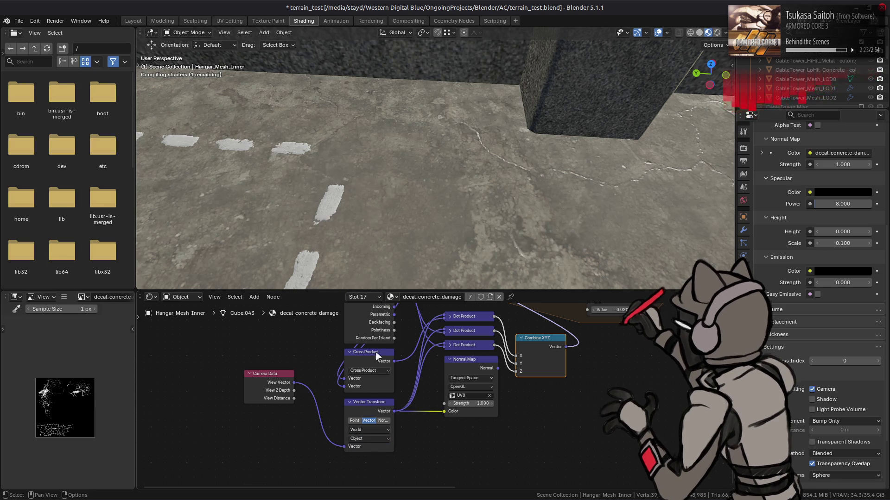
mouse_move(455, 216)
middle_down()
mouse_move(526, 199)
mouse_move(566, 254)
mouse_move(547, 278)
middle_up()
click(369, 439)
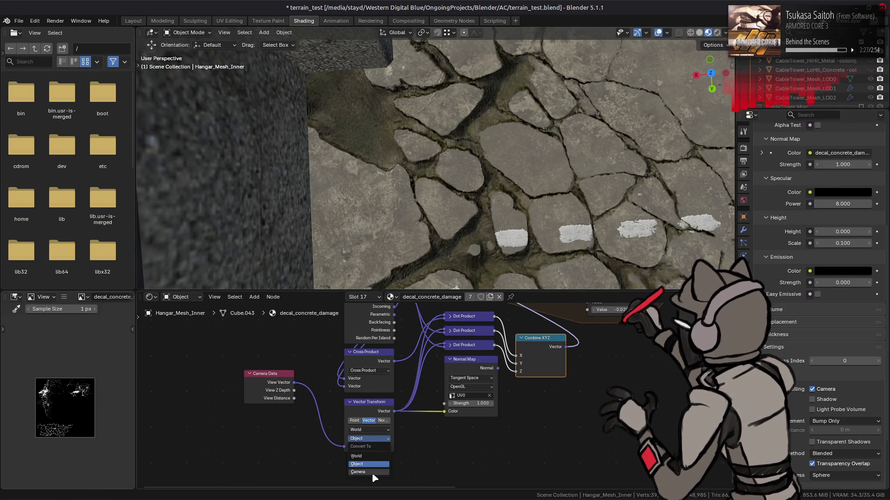
click(369, 456)
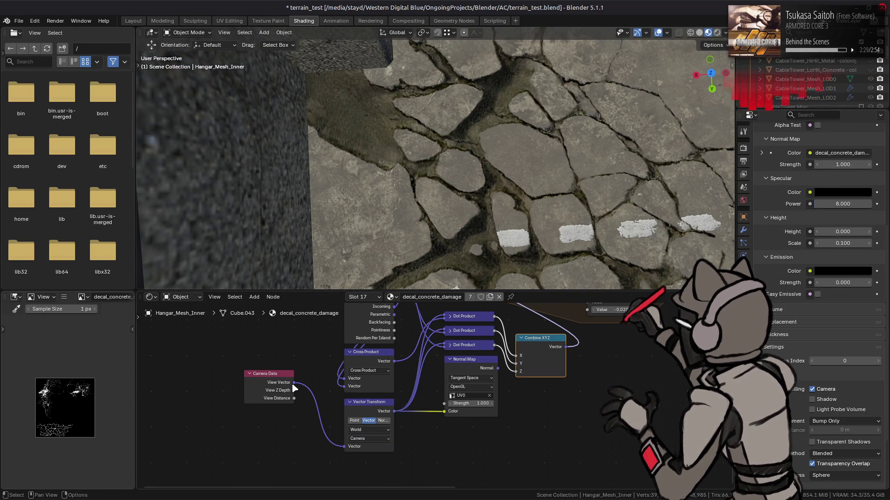
drag(296, 387, 294, 383)
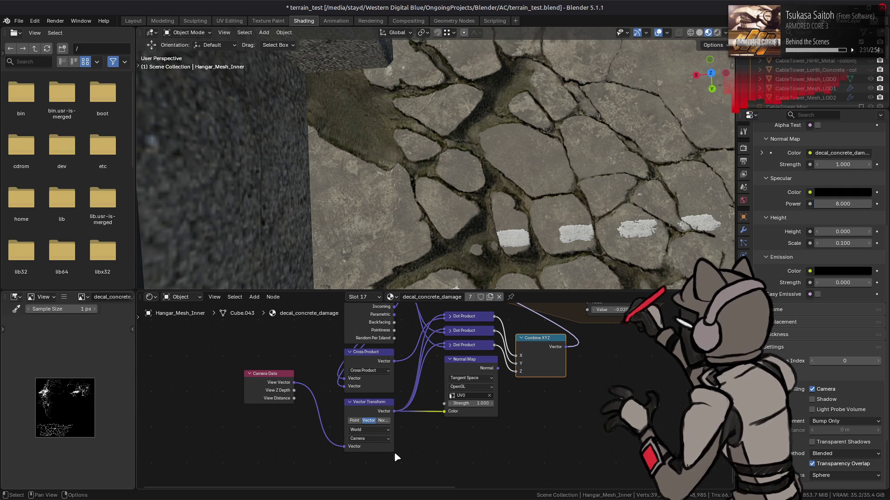
click(382, 421)
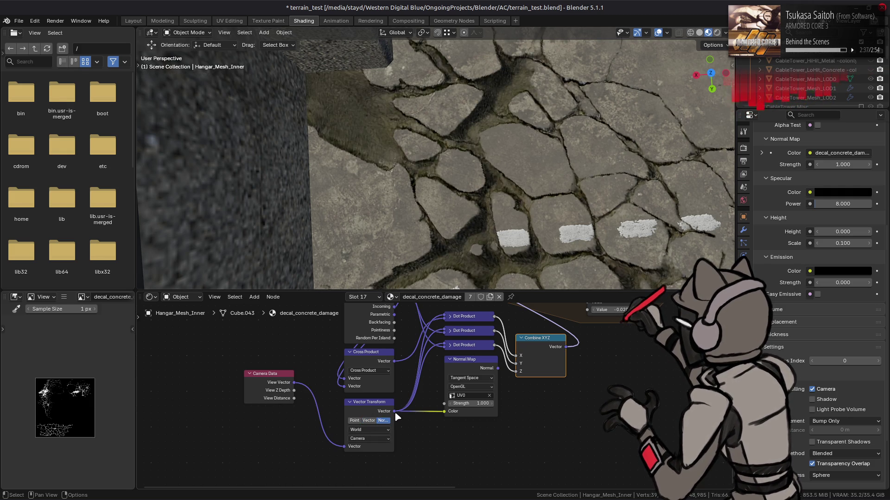
middle_drag(396, 375, 392, 404)
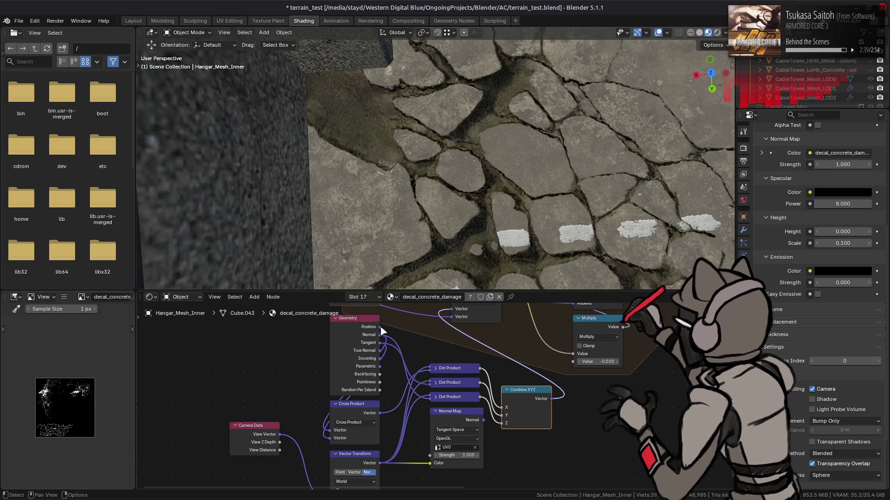
middle_drag(251, 463, 253, 418)
click(355, 445)
click(345, 448)
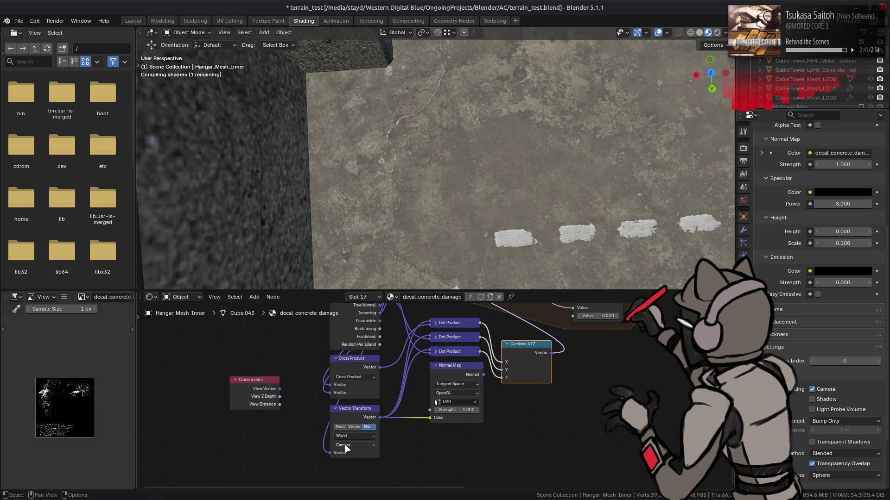
mouse_move(389, 217)
middle_down()
mouse_move(402, 230)
mouse_move(378, 367)
middle_up()
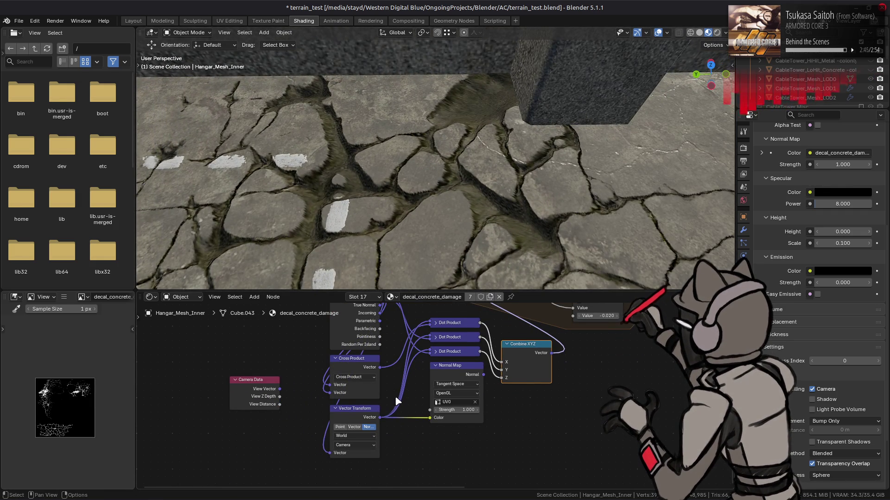
click(354, 427)
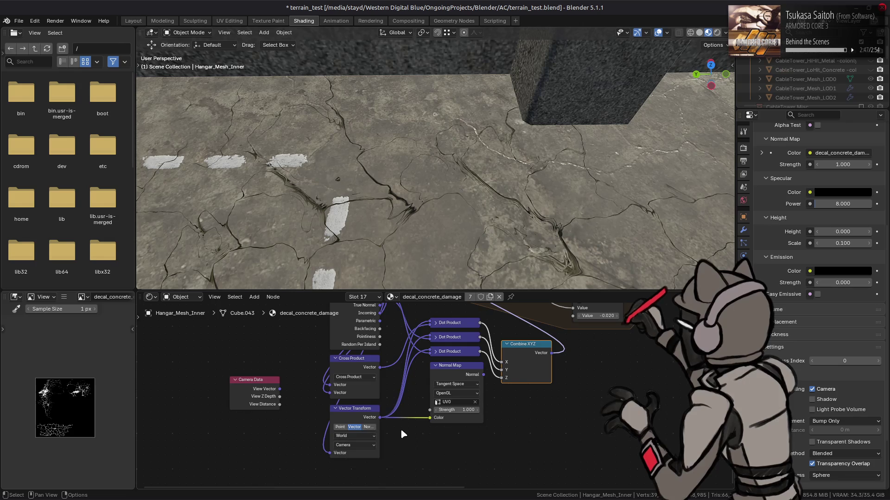
middle_drag(396, 419, 421, 386)
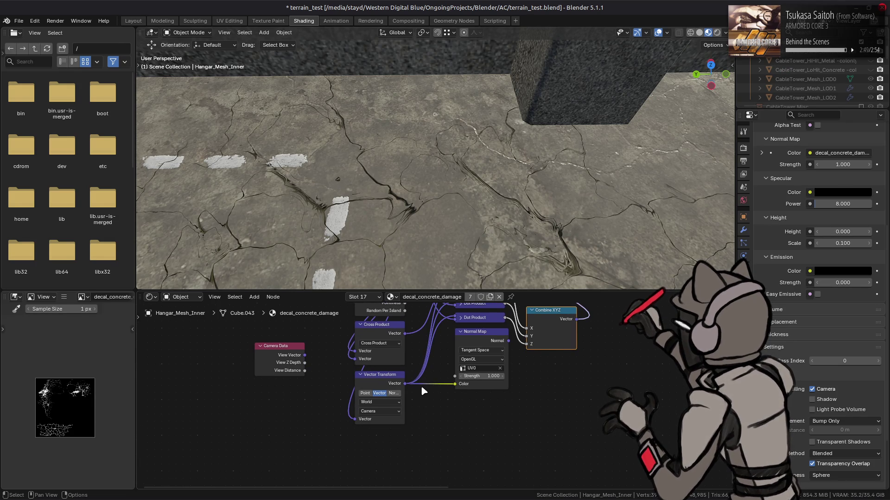
middle_drag(385, 406, 372, 414)
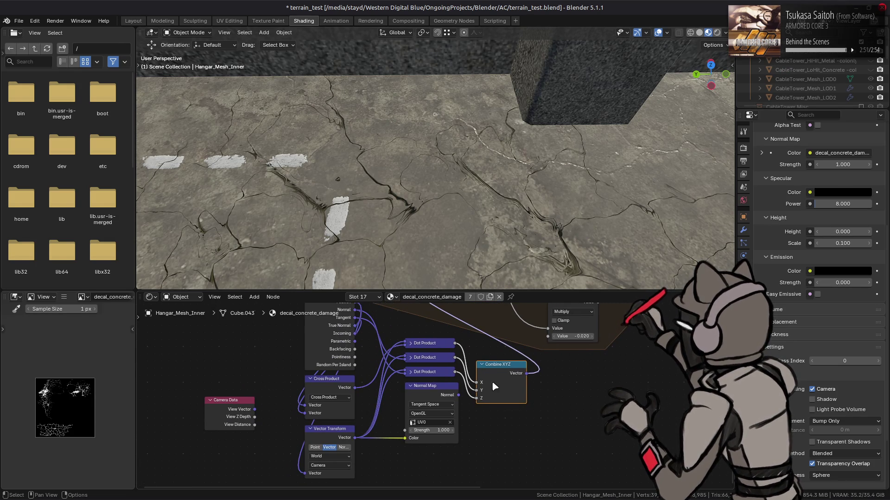
Add a Vector Math node set to Normalize.
key(shift+a)
mouse_move(505, 379)
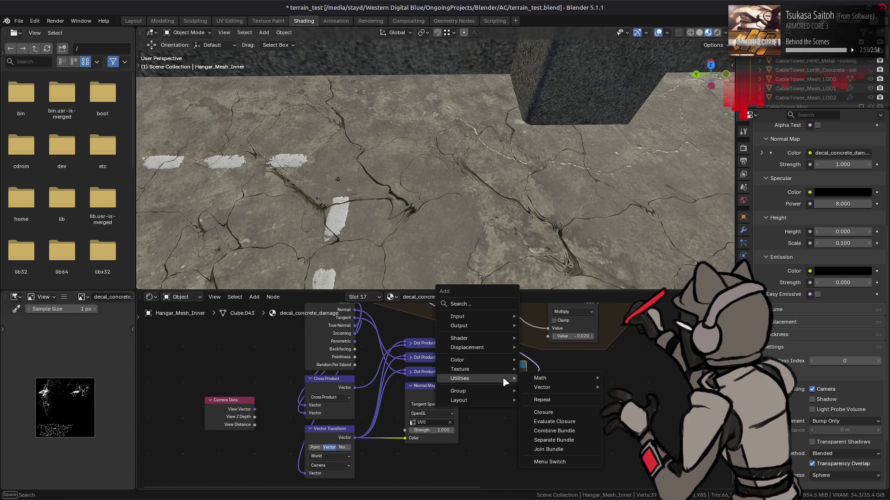
mouse_move(555, 387)
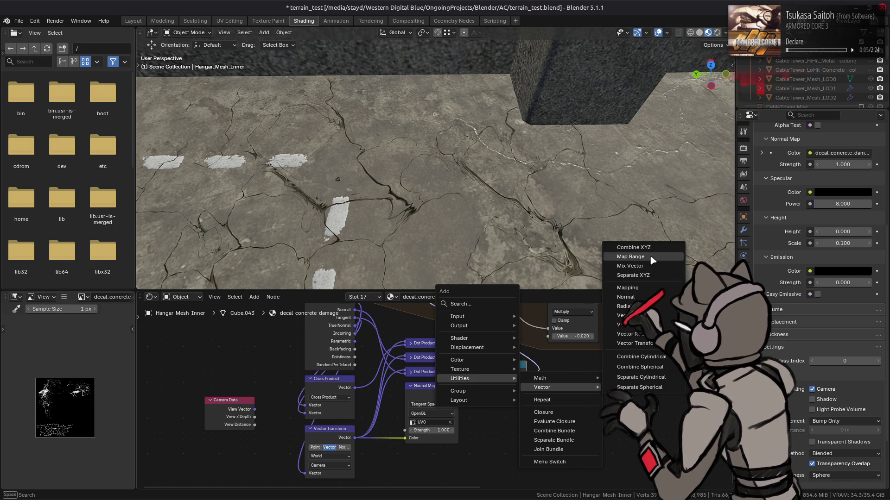
click(630, 325)
click(568, 383)
click(587, 391)
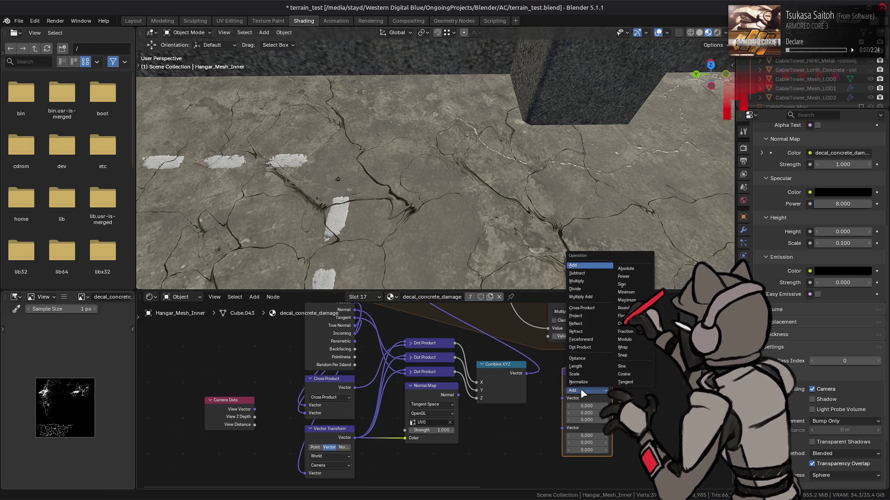
click(586, 296)
Wire Combine XYZ through Normalize into Divide's second input, and reconnect Combine XYZ's X input.
drag(519, 377, 562, 398)
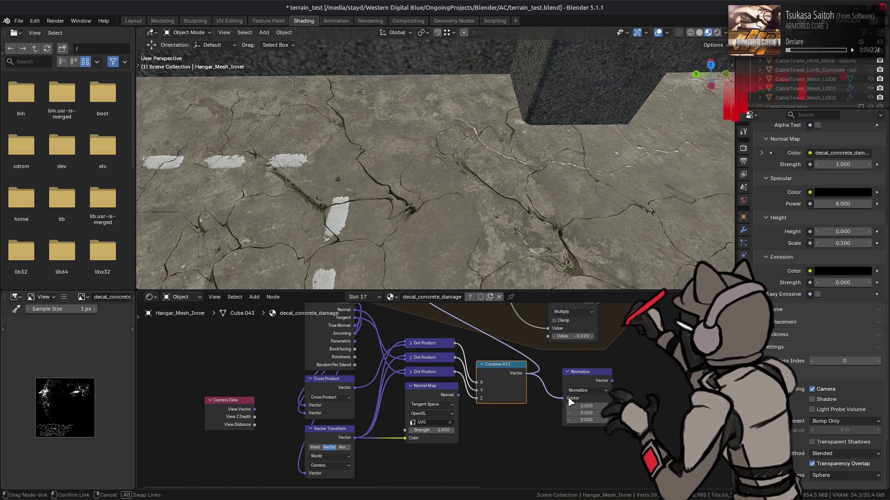
mouse_move(612, 381)
mouse_down()
mouse_move(387, 254)
mouse_move(383, 377)
mouse_move(424, 375)
mouse_up()
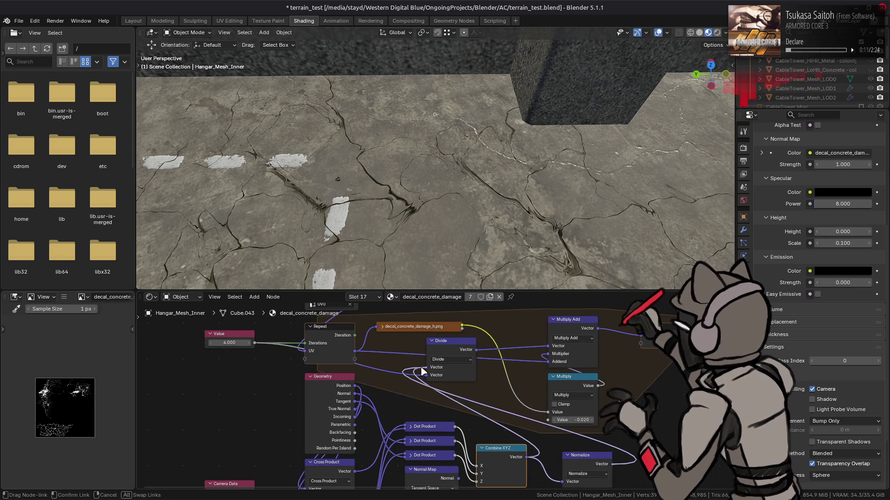
mouse_move(417, 212)
middle_down()
mouse_move(455, 142)
mouse_move(453, 193)
mouse_move(468, 95)
mouse_move(562, 83)
mouse_move(558, 165)
mouse_move(662, 63)
mouse_move(651, 134)
mouse_move(602, 231)
middle_up()
middle_drag(501, 482, 509, 441)
mouse_move(485, 424)
mouse_down()
mouse_move(477, 415)
mouse_move(484, 424)
mouse_up()
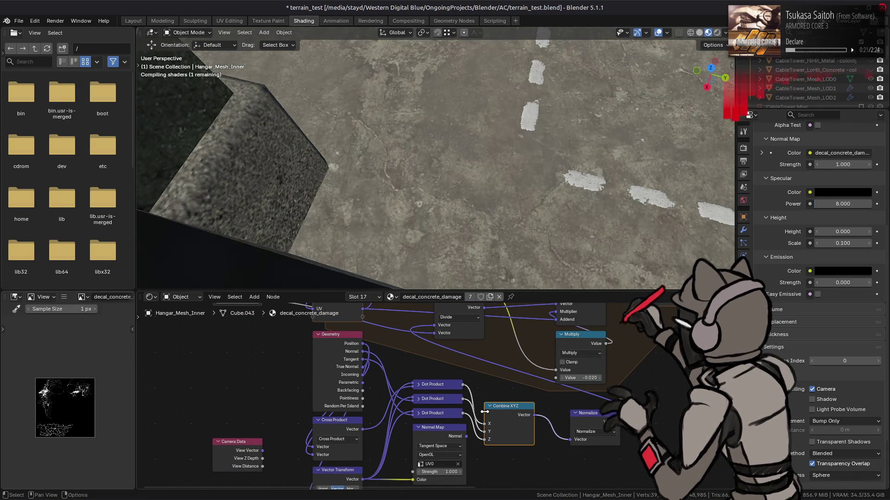
mouse_move(514, 229)
middle_down()
mouse_move(598, 160)
mouse_move(628, 172)
mouse_move(575, 366)
middle_up()
Set the Multiply value to 0.02 and rewire the Combine XYZ input links.
click(568, 378)
text(0.02)
key(Return)
mouse_move(510, 241)
middle_down()
mouse_move(405, 185)
mouse_move(478, 173)
mouse_move(468, 331)
middle_up()
mouse_move(486, 434)
mouse_down()
mouse_move(482, 417)
mouse_move(484, 439)
mouse_move(484, 431)
mouse_up()
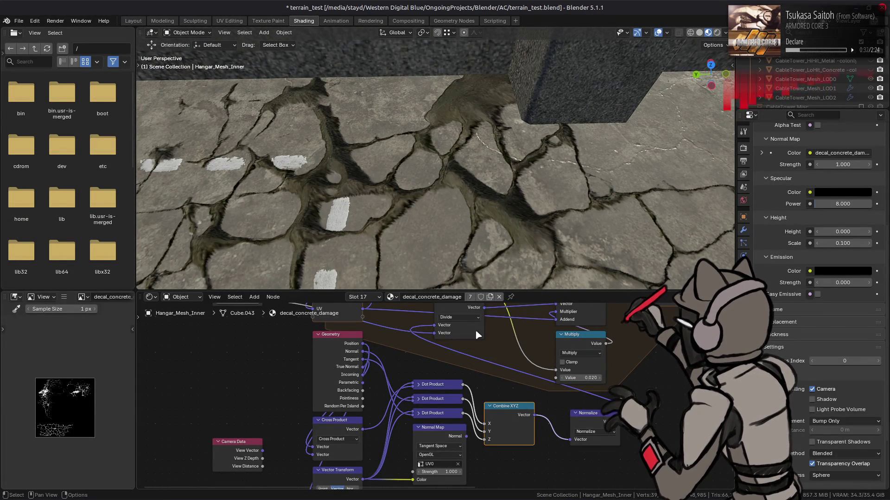
mouse_move(410, 135)
middle_down()
mouse_move(411, 175)
mouse_move(411, 95)
mouse_move(413, 153)
middle_up()
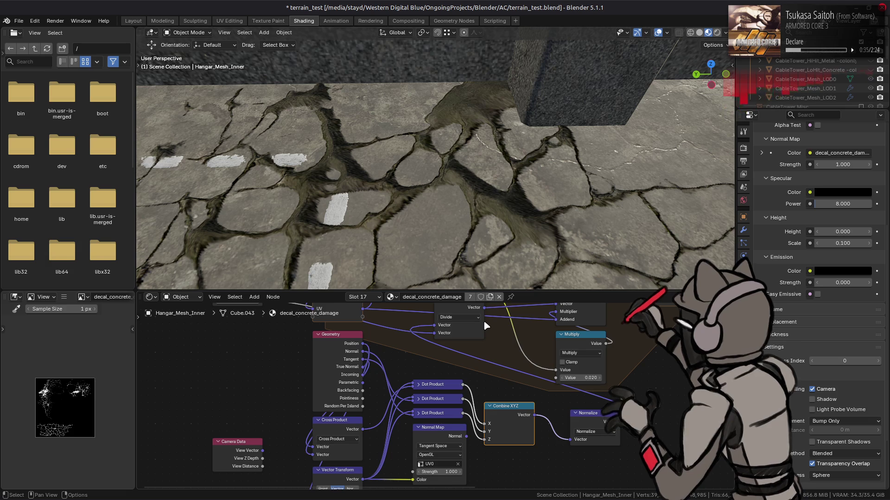
middle_drag(479, 349, 427, 345)
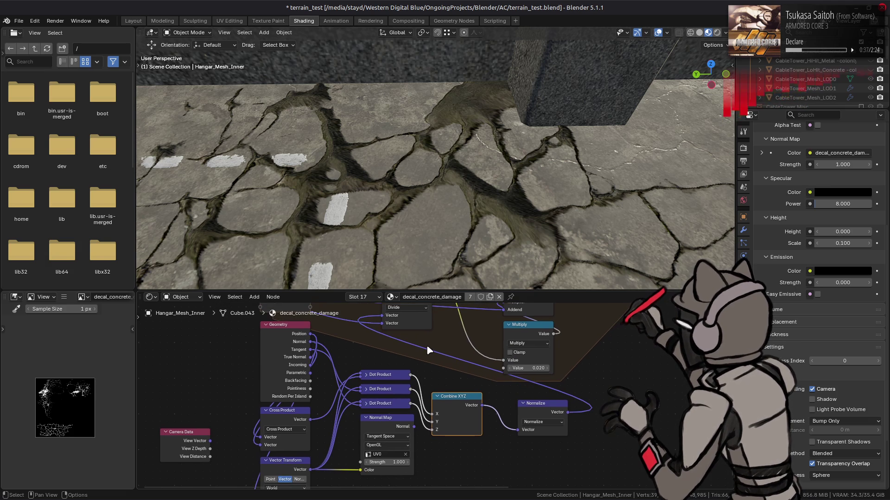
mouse_move(577, 461)
mouse_down()
mouse_move(461, 394)
mouse_move(540, 401)
mouse_up()
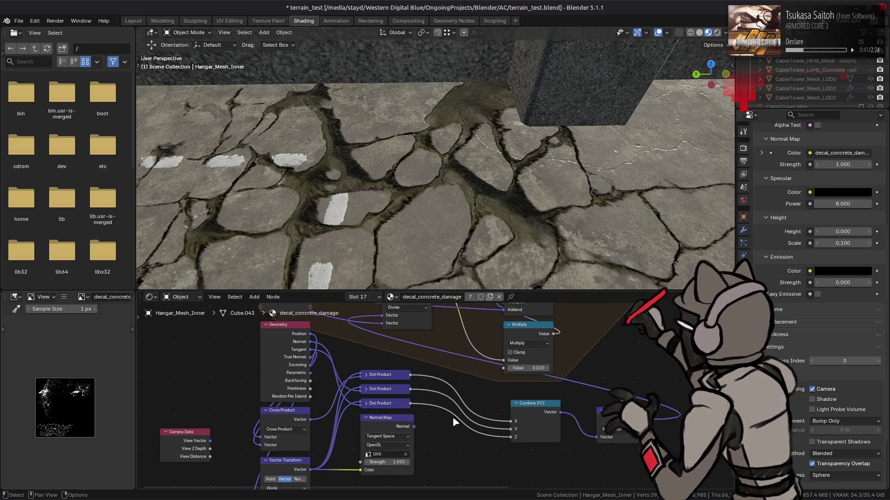
Add a Math node set to Subtract beside Combine XYZ.
middle_drag(452, 416, 469, 409)
key(shift+a)
mouse_move(533, 326)
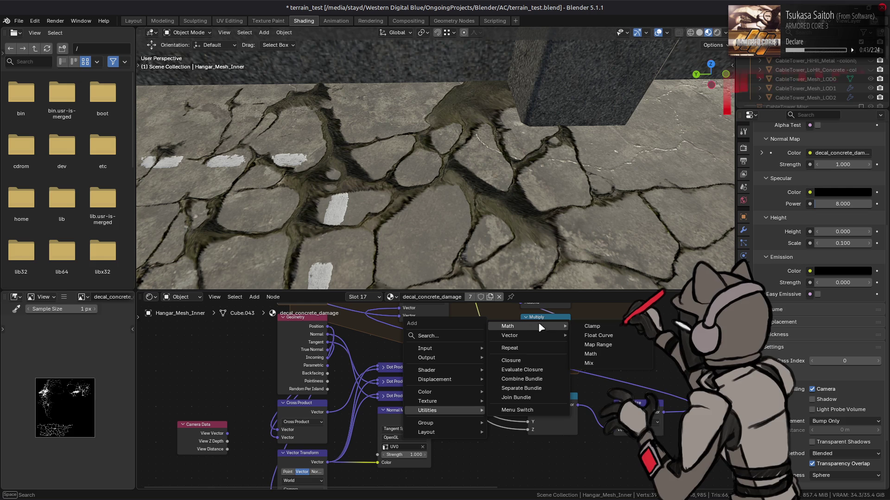
click(606, 354)
click(444, 380)
click(472, 399)
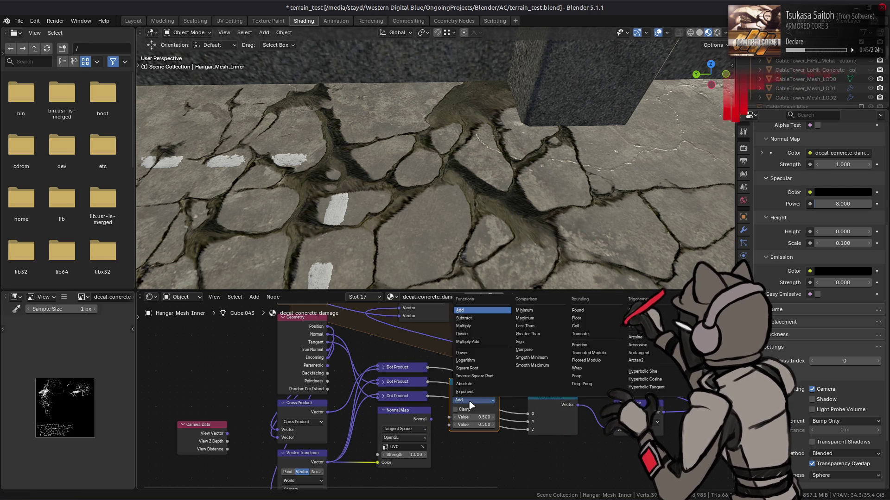
click(478, 327)
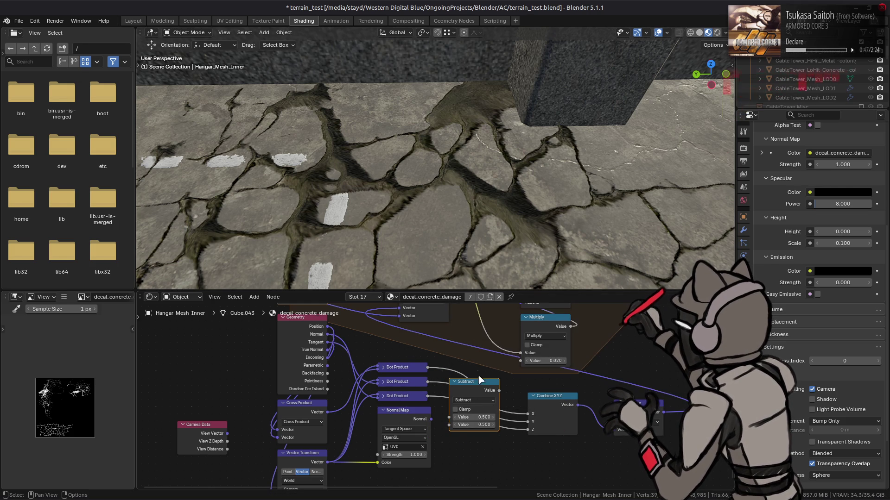
Give Subtract a first value of 1 and route the Combine XYZ Y link through it.
click(469, 418)
text(1)
key(Return)
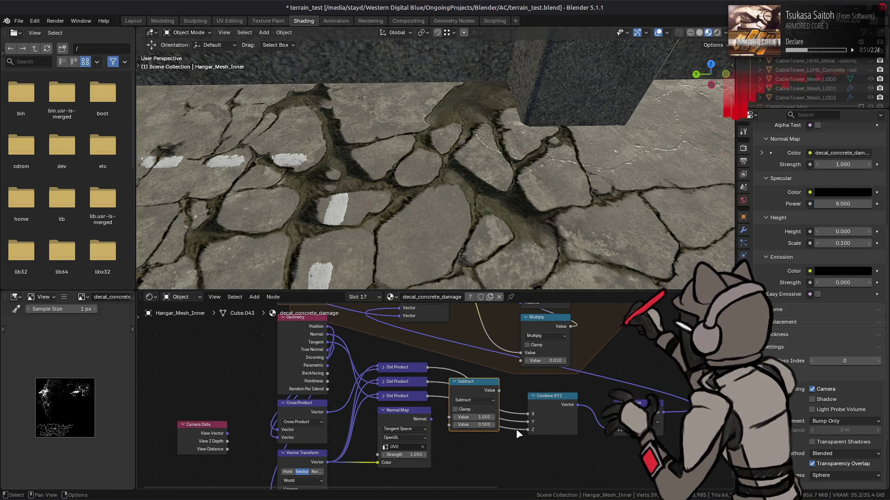
drag(528, 423, 449, 425)
drag(499, 391, 528, 421)
Commit the Multiply height factor as -0.020 and check the parallax depth.
mouse_move(476, 186)
middle_down()
mouse_move(475, 178)
mouse_move(479, 242)
mouse_move(422, 197)
mouse_move(366, 235)
mouse_move(366, 256)
mouse_move(377, 199)
mouse_move(431, 241)
middle_up()
click(548, 361)
key(Return)
mouse_move(368, 152)
middle_down()
mouse_move(471, 174)
mouse_move(463, 229)
mouse_move(460, 216)
mouse_move(497, 235)
middle_up()
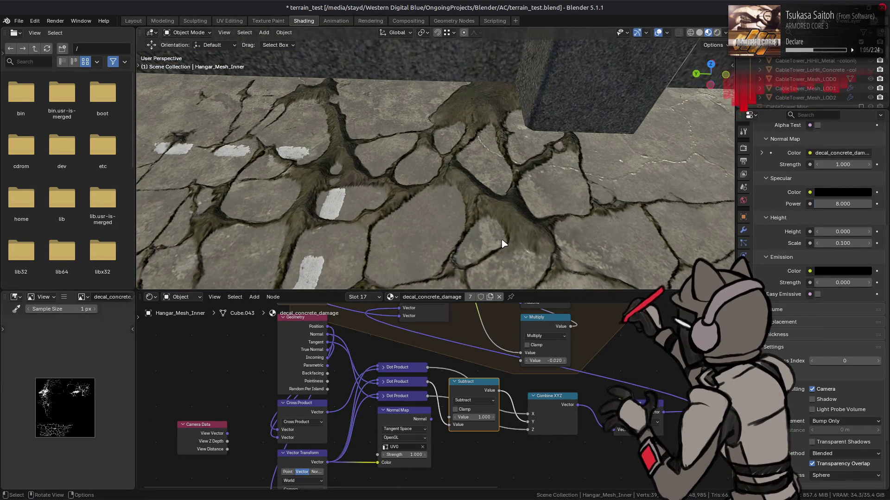
scroll(480, 360, up, 5)
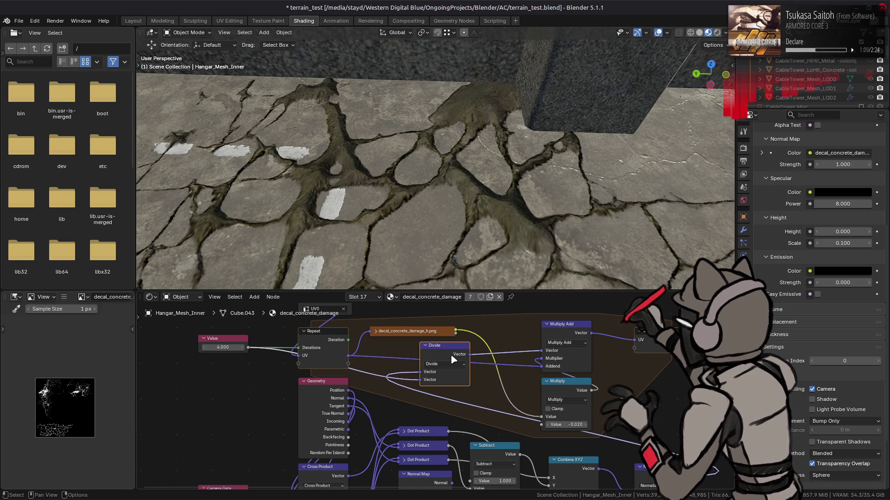
click(566, 389)
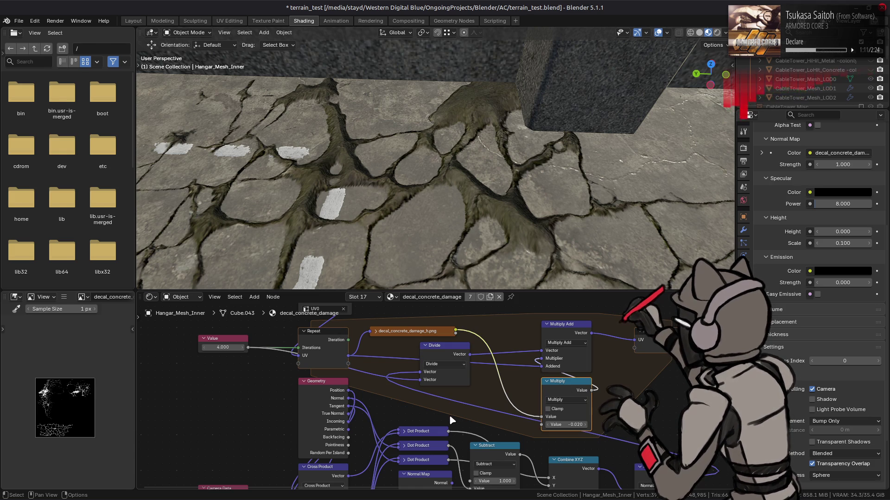
mouse_move(450, 417)
middle_down()
mouse_move(465, 486)
mouse_move(455, 412)
middle_up()
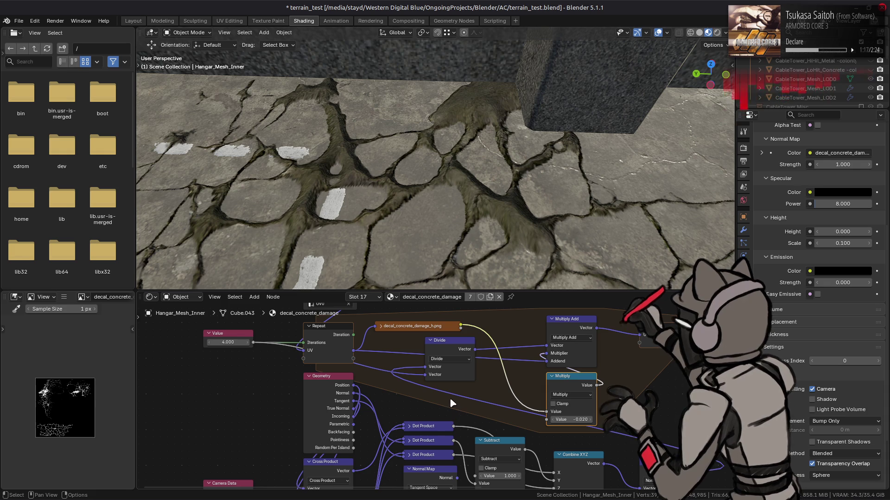
scroll(453, 401, down, 3)
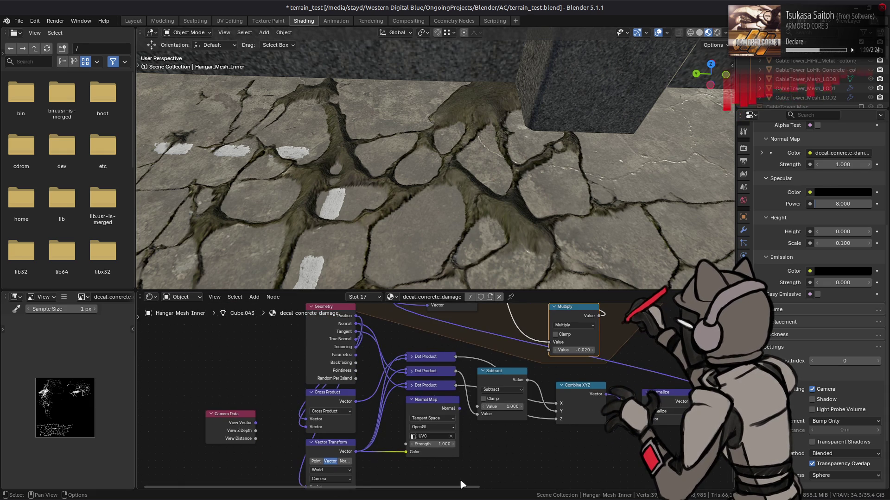
middle_drag(466, 497, 473, 490)
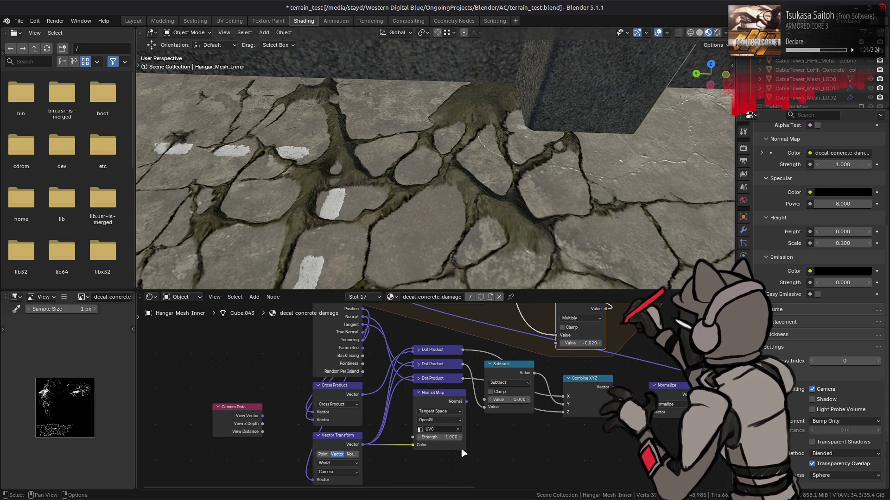
click(334, 448)
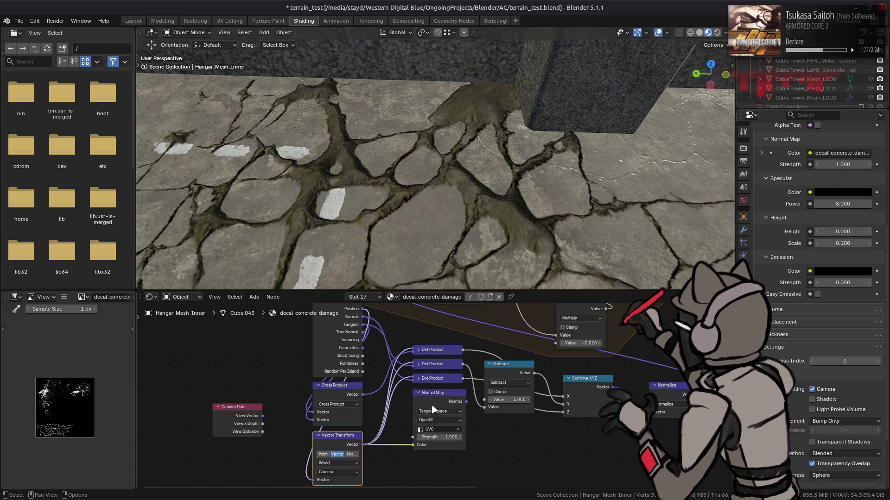
Set the Vector Transform type to Normal and orbit to check the parallax.
click(351, 455)
click(338, 454)
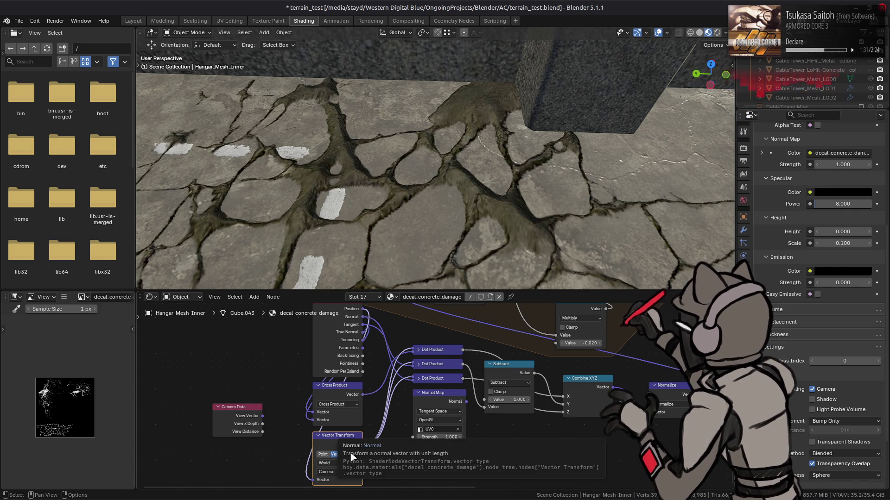
click(351, 455)
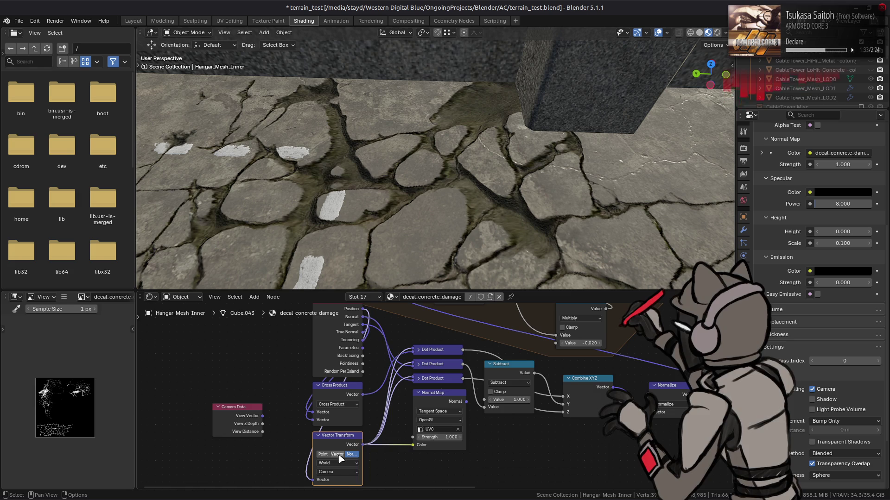
mouse_move(505, 195)
middle_down()
mouse_move(520, 175)
mouse_move(631, 153)
mouse_move(606, 234)
mouse_move(600, 191)
mouse_move(492, 175)
mouse_move(496, 248)
mouse_move(508, 200)
mouse_move(510, 259)
middle_up()
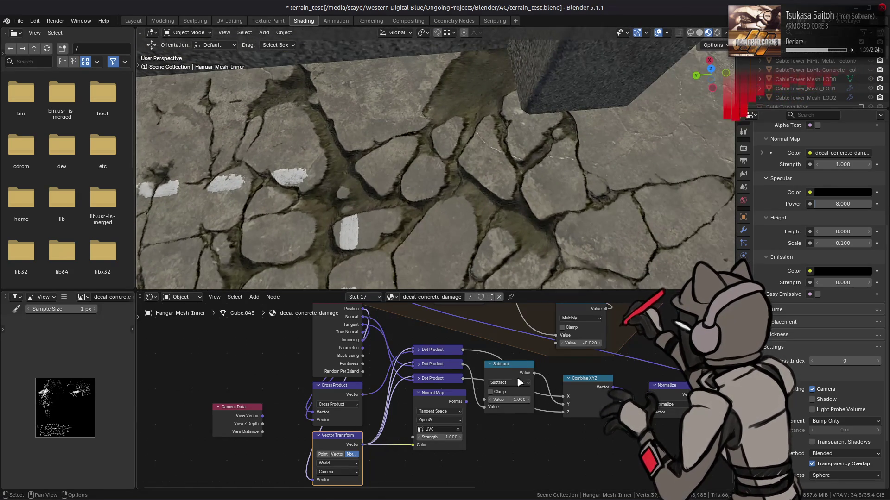
Rewire a link into Combine XYZ and move the Subtract node below Combine XYZ.
drag(463, 367, 554, 402)
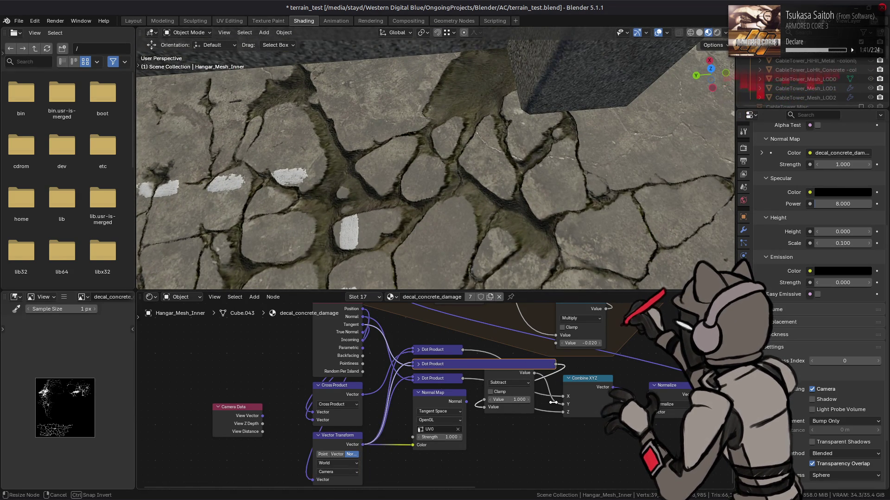
key(ctrl+z)
drag(463, 364, 563, 412)
mouse_move(470, 173)
middle_down()
mouse_move(461, 167)
mouse_move(457, 213)
mouse_move(494, 159)
mouse_move(564, 124)
mouse_move(570, 201)
mouse_move(520, 332)
middle_up()
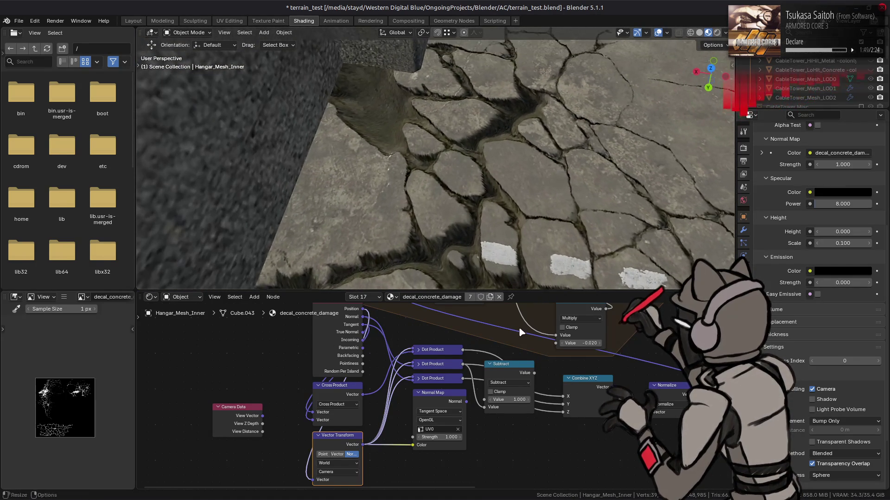
drag(490, 369, 497, 426)
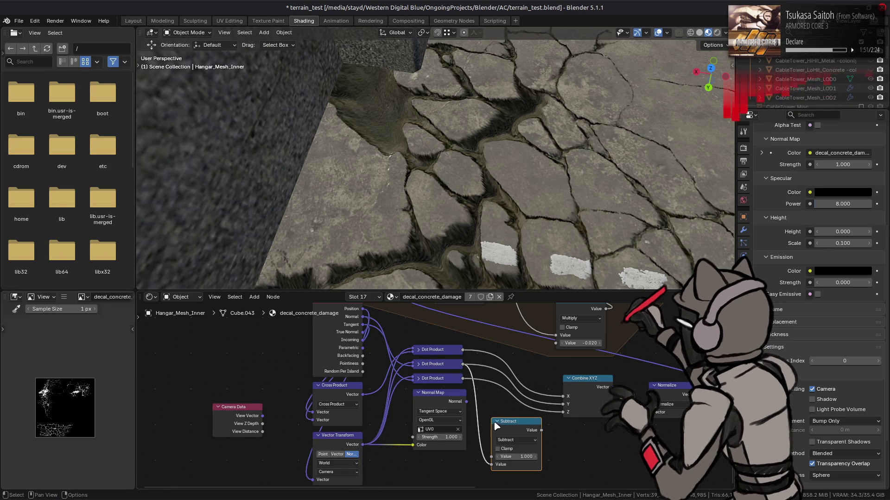
Hide the Subtract node's options and unused sockets, then restore its sockets.
right_click(497, 425)
mouse_move(514, 444)
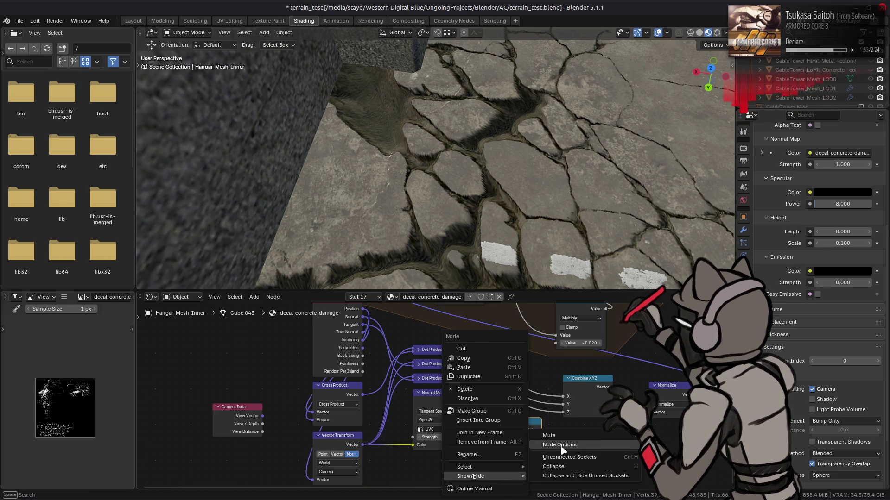
click(551, 442)
right_click(549, 437)
mouse_move(544, 438)
click(568, 449)
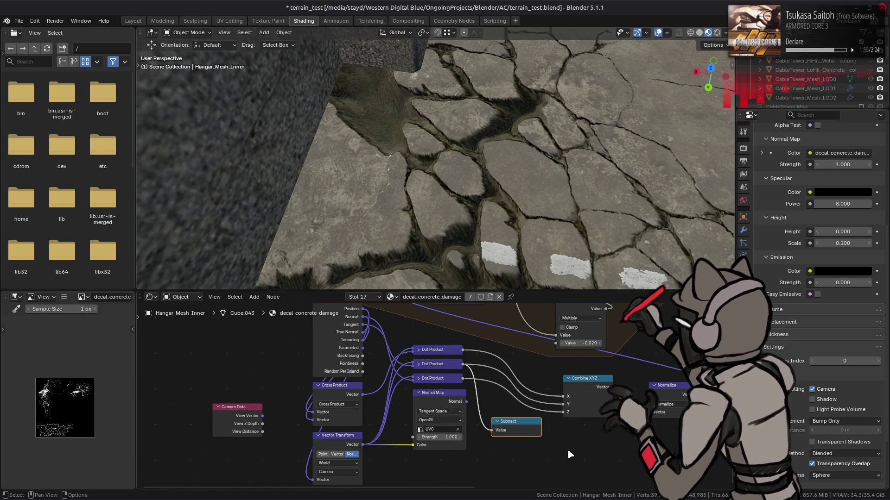
right_click(529, 430)
click(577, 447)
Wire Subtract's output into Combine XYZ Z and hide its unconnected Value input.
drag(541, 430, 563, 412)
right_click(535, 430)
mouse_move(535, 431)
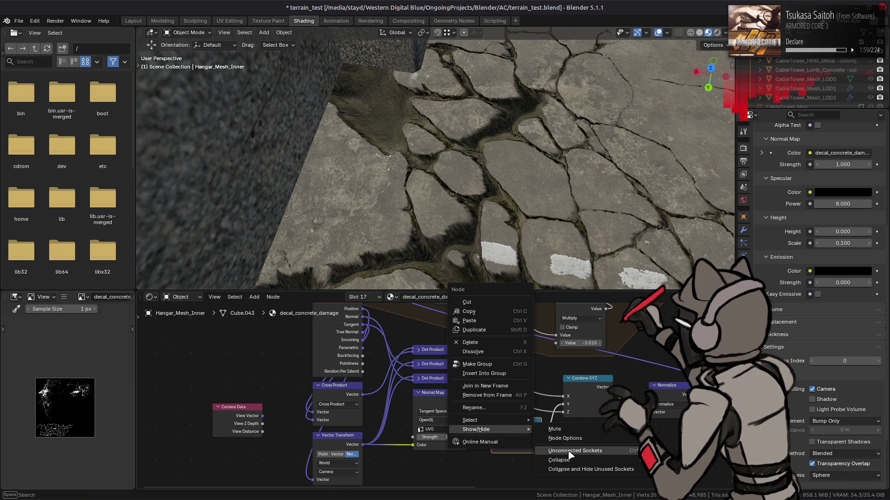
click(577, 447)
mouse_move(515, 208)
middle_down()
mouse_move(499, 157)
mouse_move(429, 191)
mouse_move(425, 231)
mouse_move(510, 272)
middle_up()
Set the Multiply height factor to 0.020 and link the middle Dot Product to Combine XYZ Y.
click(580, 343)
text(.02)
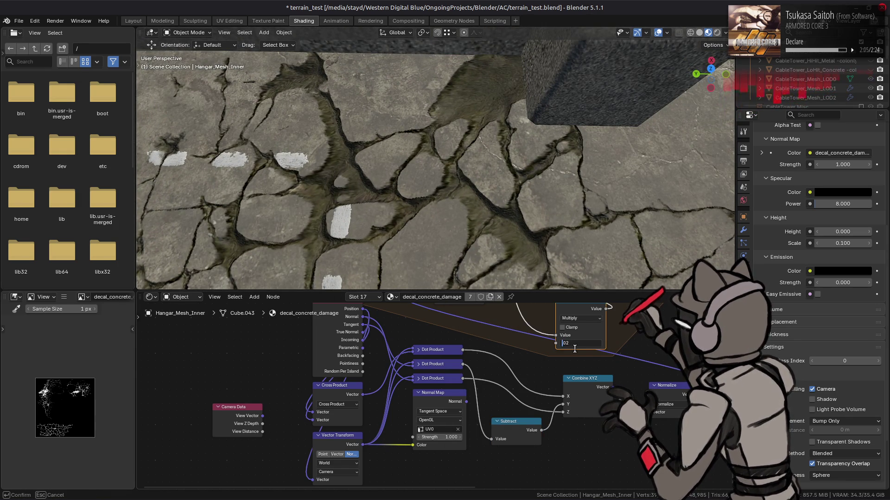
key(Return)
mouse_move(533, 278)
middle_down()
mouse_move(418, 101)
mouse_move(540, 133)
mouse_move(513, 224)
mouse_move(519, 154)
mouse_move(533, 260)
middle_up()
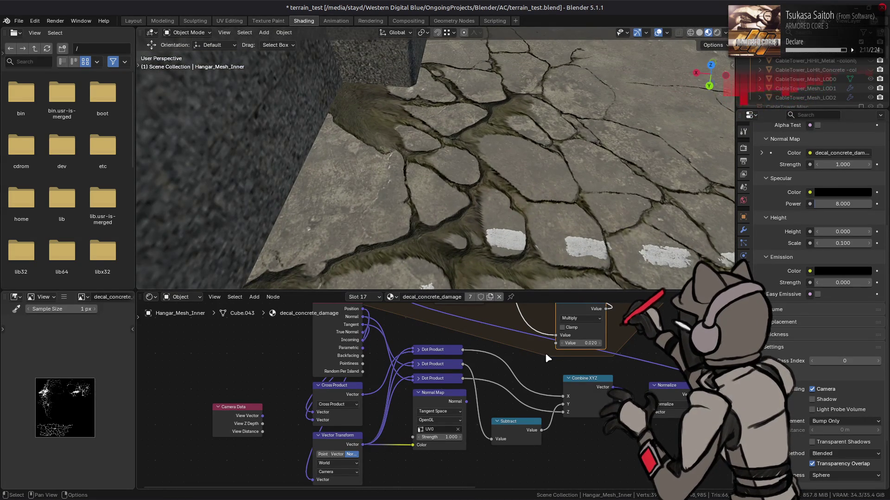
click(466, 364)
mouse_move(465, 365)
mouse_down()
mouse_move(562, 395)
mouse_move(467, 348)
mouse_move(563, 405)
mouse_up()
mouse_move(460, 240)
middle_down()
mouse_move(483, 163)
mouse_move(480, 239)
middle_up()
Flip the height factor to -0.020, comparing the parallax with the Y link removed and restored.
click(587, 343)
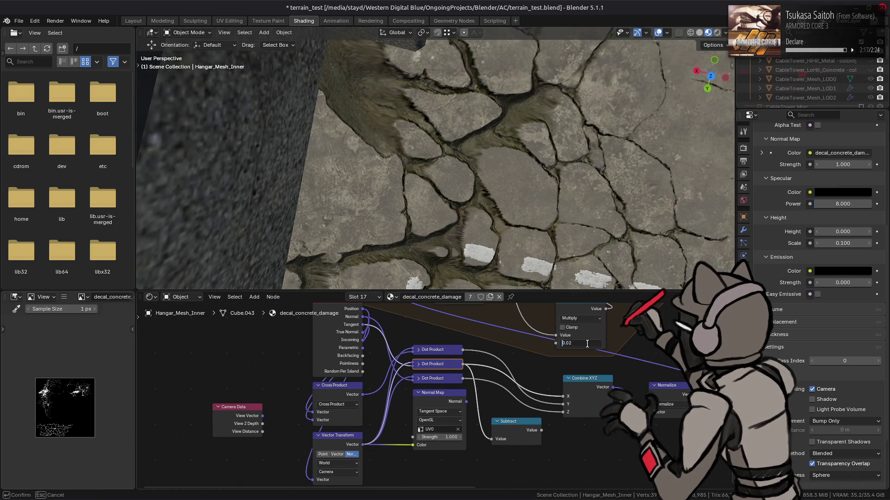
text(-)
key(Return)
mouse_move(505, 199)
middle_down()
mouse_move(502, 174)
mouse_move(441, 87)
mouse_move(475, 205)
mouse_move(486, 175)
mouse_move(577, 151)
mouse_move(586, 235)
mouse_move(669, 193)
middle_up()
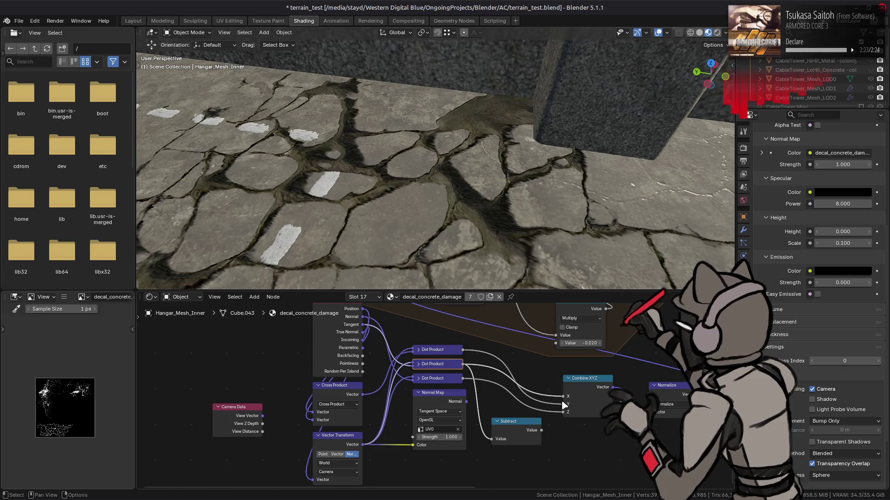
drag(563, 404, 562, 404)
mouse_move(491, 206)
middle_down()
mouse_move(588, 182)
mouse_move(600, 192)
mouse_move(442, 184)
mouse_move(468, 183)
middle_up()
Return the Vector Transform type to Vector and select the Dot Product nodes.
click(337, 454)
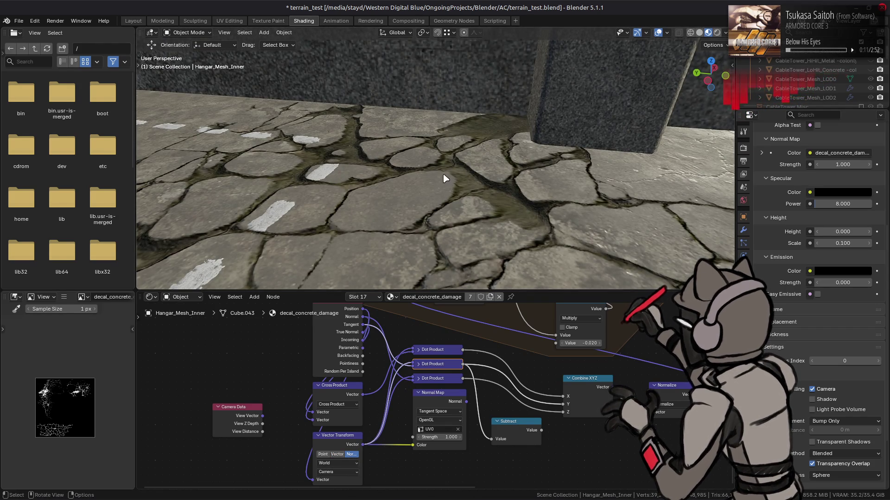
middle_drag(444, 178, 453, 234)
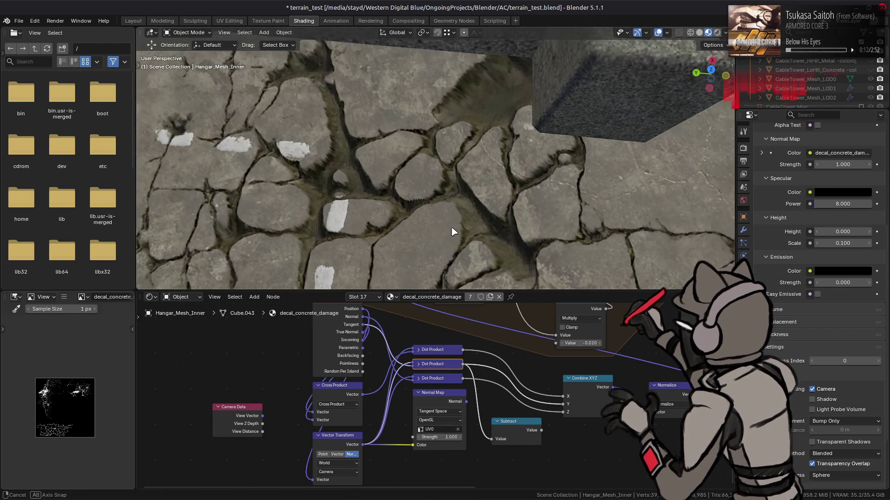
click(338, 455)
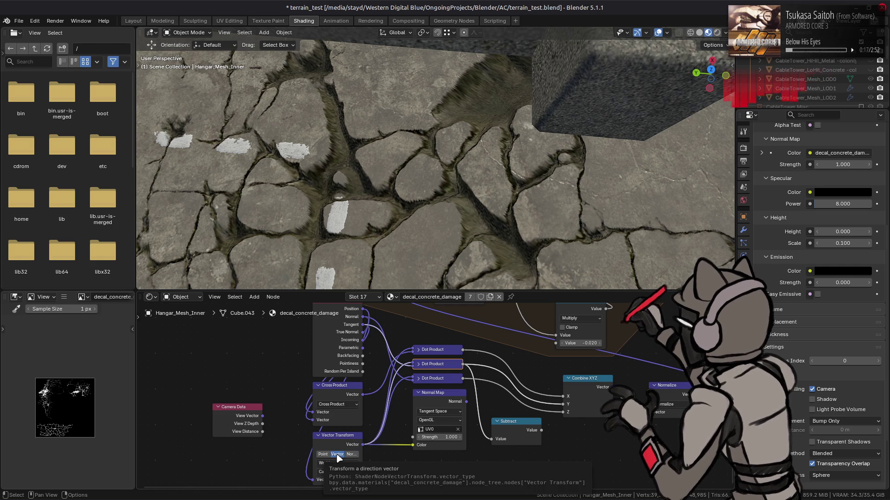
click(440, 379)
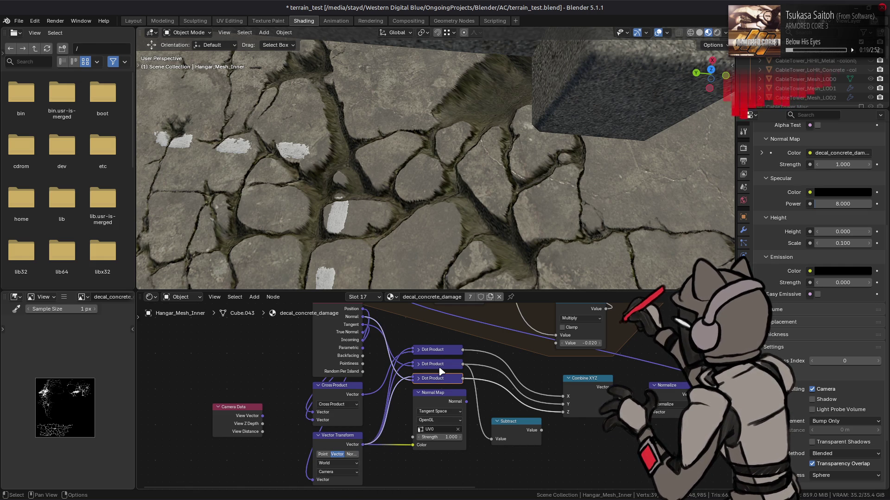
click(439, 366)
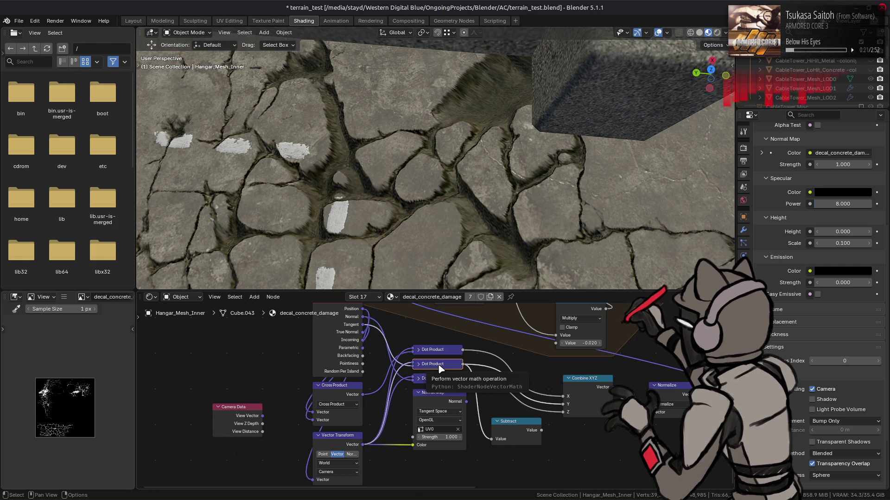
click(440, 353)
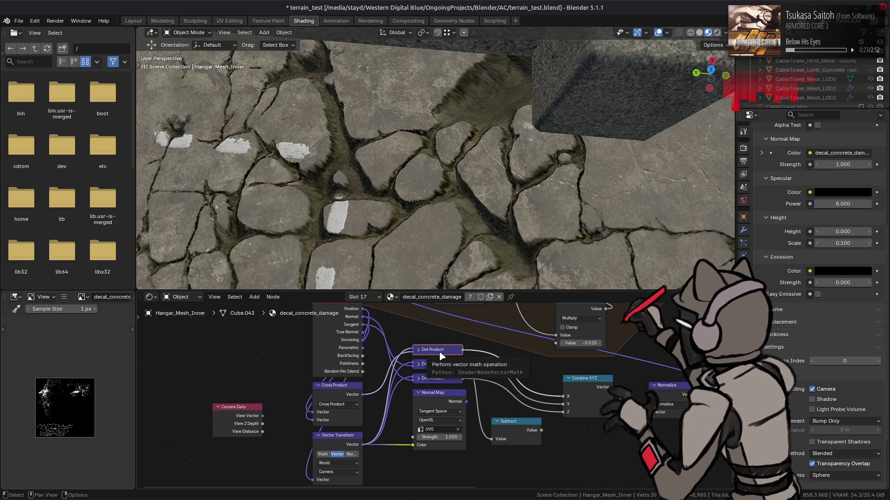
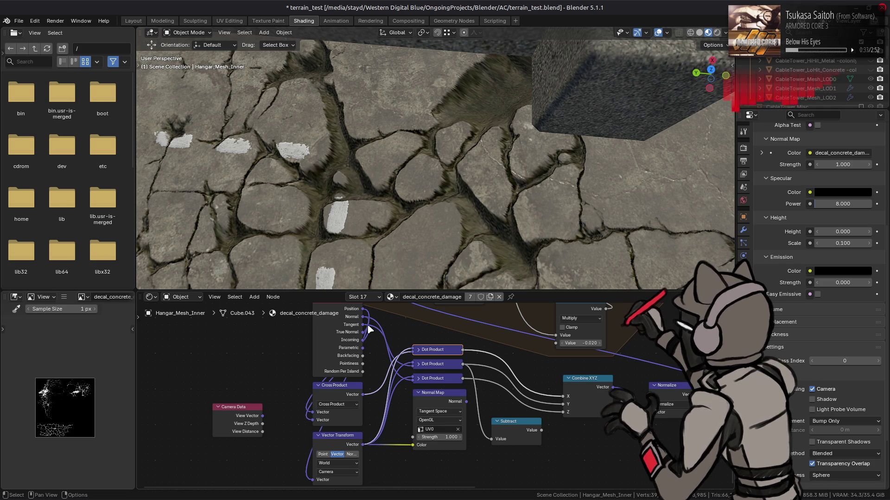
Make Vector Transform convert Camera Data's View Vector to Camera space as a Normal.
click(354, 346)
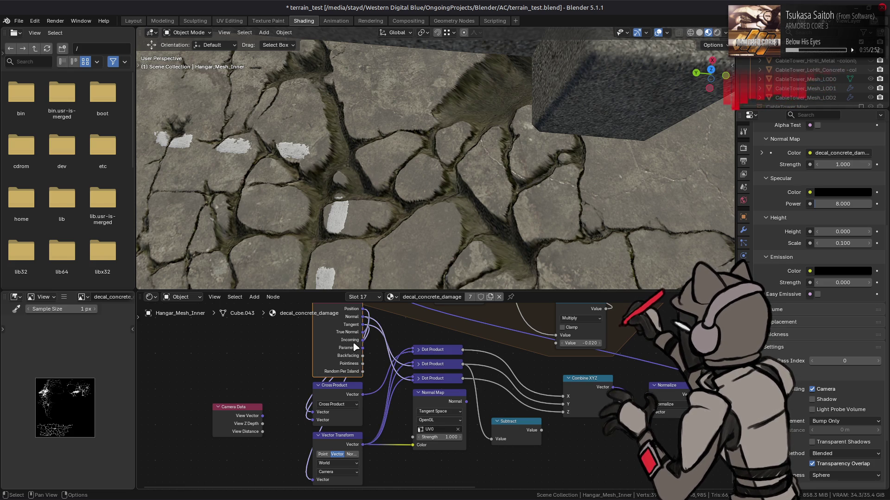
mouse_move(355, 347)
mouse_down()
mouse_move(296, 344)
mouse_move(318, 321)
mouse_move(217, 328)
mouse_up()
key(ctrl+z)
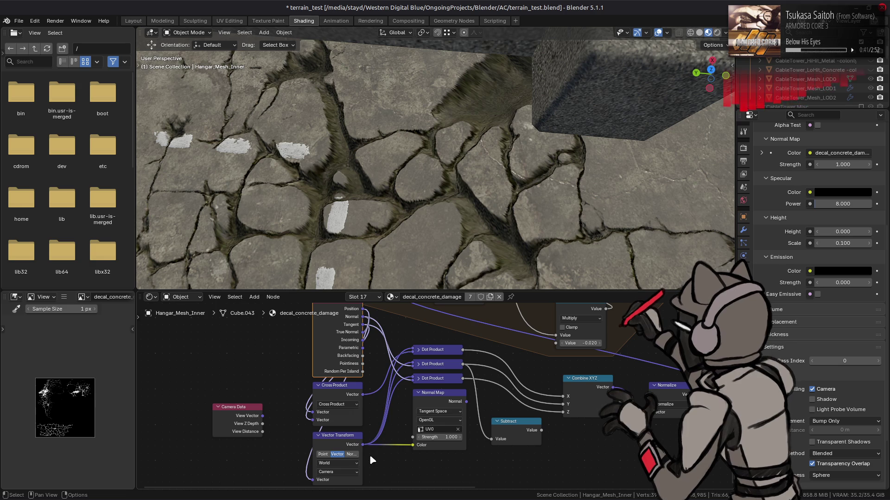
click(350, 472)
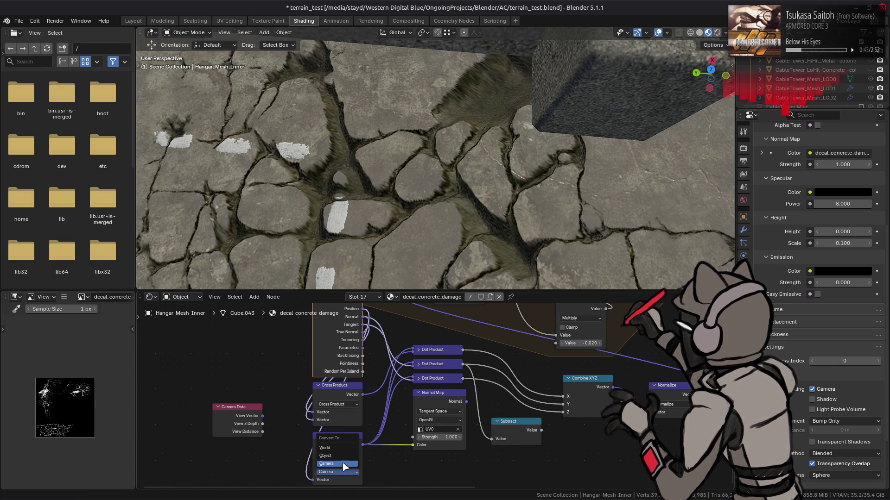
click(325, 456)
middle_drag(437, 236, 441, 185)
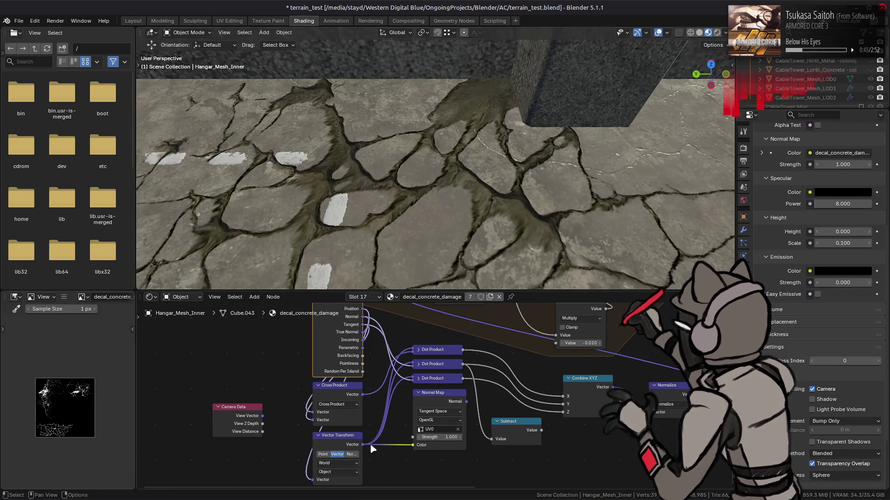
click(335, 471)
click(335, 480)
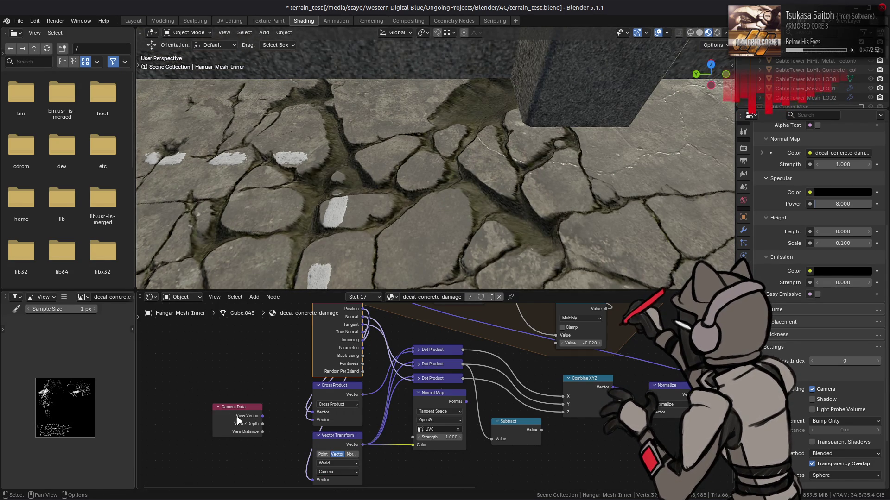
mouse_move(262, 416)
mouse_down()
mouse_move(308, 476)
mouse_move(314, 443)
mouse_up()
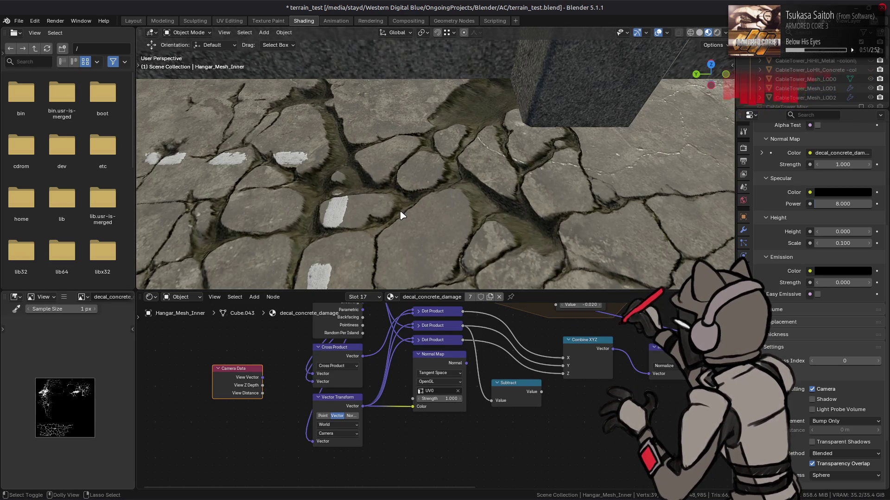
click(353, 417)
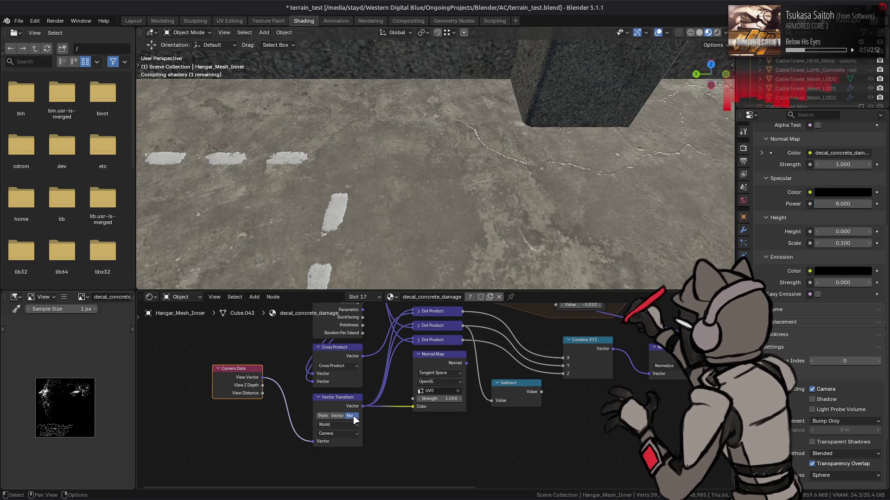
mouse_move(380, 186)
middle_down()
mouse_move(403, 148)
mouse_move(488, 133)
mouse_move(492, 238)
mouse_move(493, 132)
mouse_move(498, 149)
mouse_move(424, 143)
mouse_move(433, 252)
mouse_move(438, 185)
middle_up()
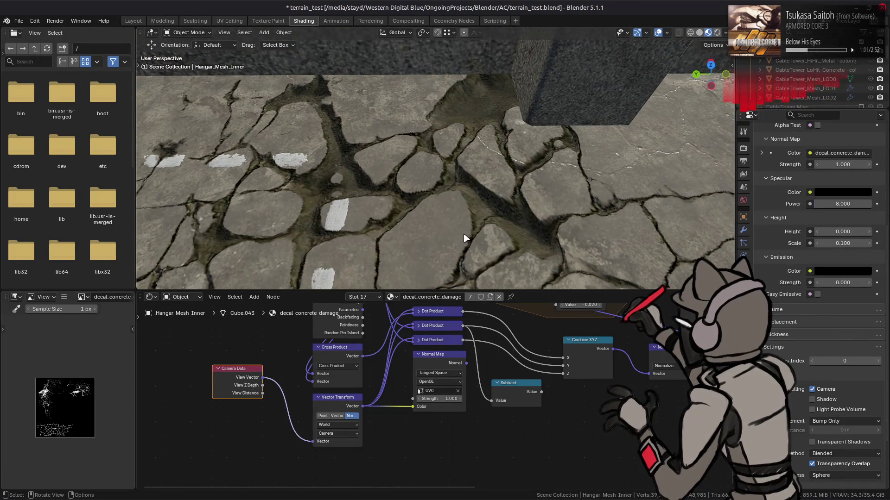
Wire Subtract's result into Combine XYZ and reroute the links feeding its X and Y inputs.
middle_drag(539, 391, 519, 422)
drag(520, 422, 541, 404)
mouse_move(440, 125)
middle_down()
mouse_move(469, 120)
mouse_move(548, 145)
mouse_move(548, 205)
mouse_move(526, 244)
middle_up()
drag(543, 400, 542, 397)
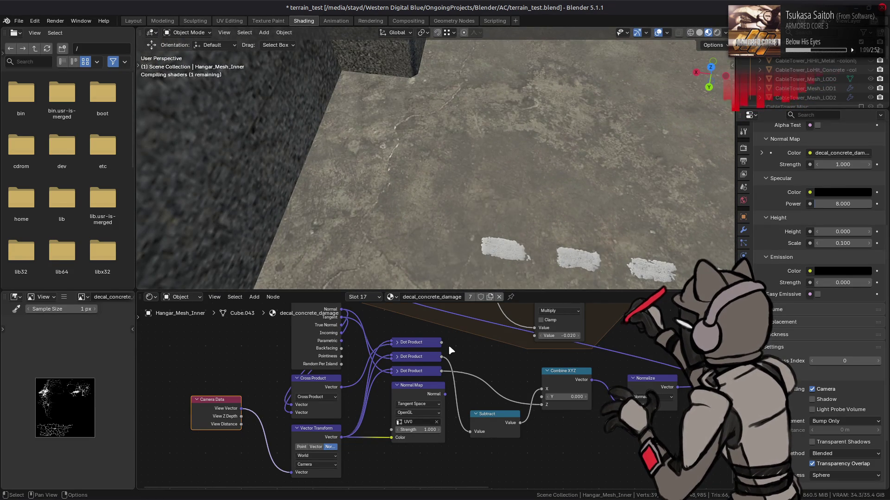
drag(442, 343, 540, 397)
mouse_move(464, 198)
middle_down()
mouse_move(508, 144)
mouse_move(513, 199)
mouse_move(507, 175)
mouse_move(389, 135)
mouse_move(397, 202)
mouse_move(397, 159)
mouse_move(406, 185)
middle_up()
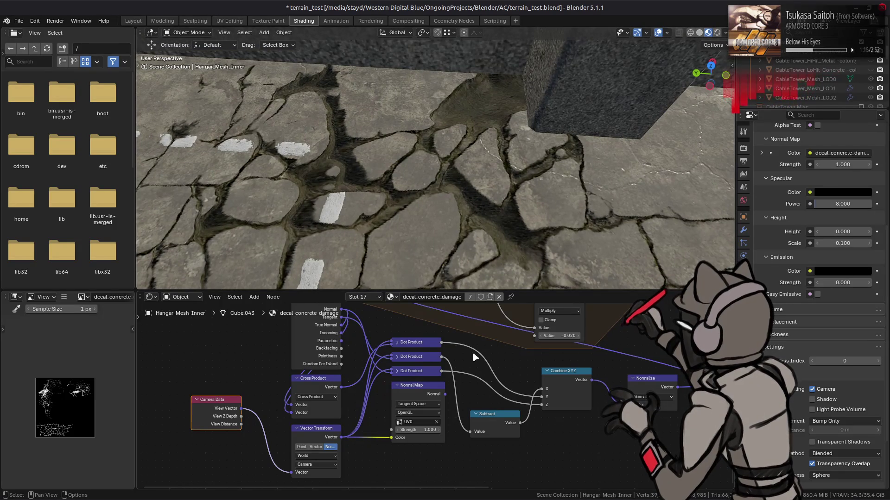
right_click(492, 421)
Change the Subtract node to Multiply with a second value of -1.
mouse_move(494, 423)
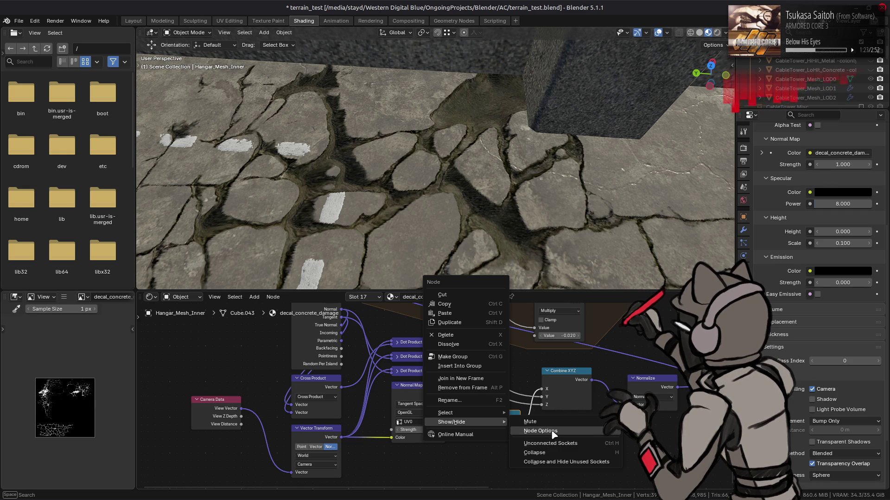
click(554, 434)
click(500, 430)
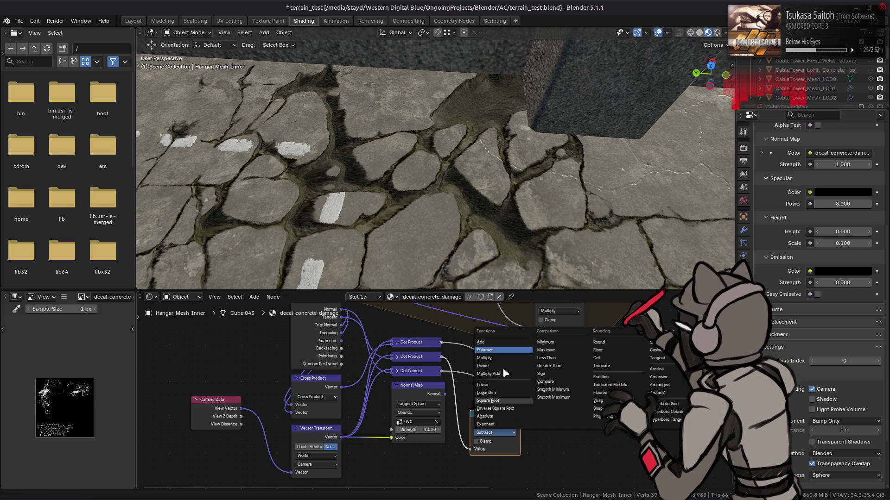
click(501, 366)
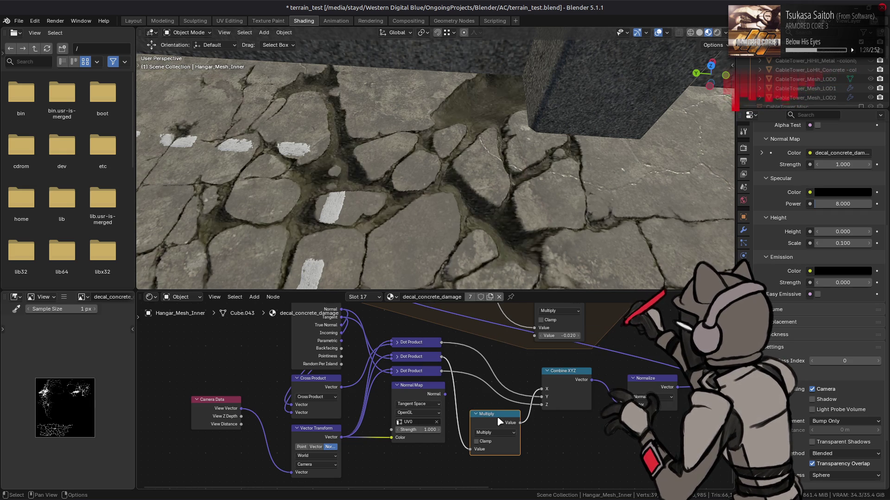
right_click(496, 424)
mouse_move(497, 423)
click(547, 450)
drag(470, 457, 470, 449)
click(494, 457)
key(BackSpace)
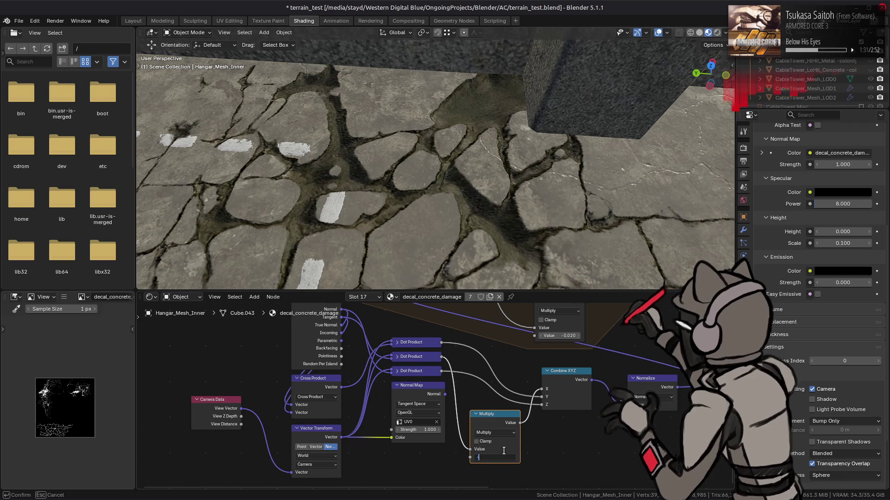
text(-1)
key(Return)
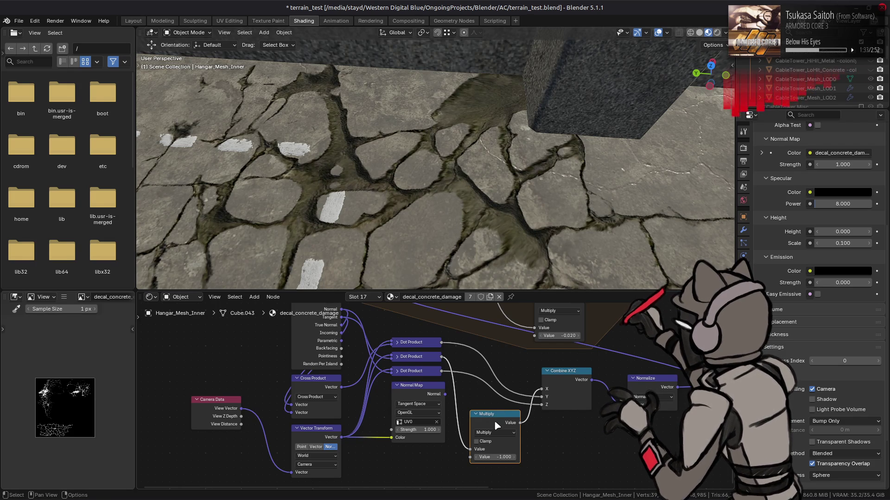
Hide the Multiply node's options and unused input, then collapse it to its header.
right_click(500, 421)
mouse_move(505, 421)
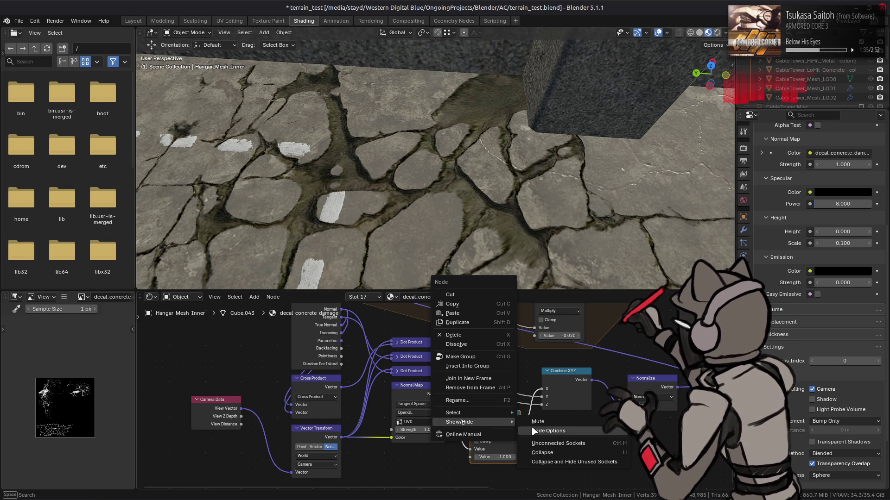
click(547, 431)
right_click(492, 426)
click(533, 448)
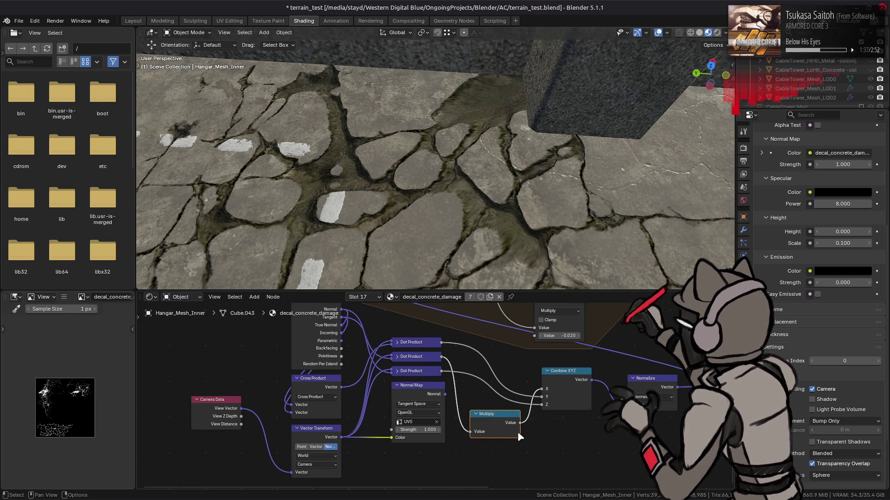
click(475, 414)
Connect the Multiply result to Combine XYZ's Y input, reverting a trial Dot Product link.
mouse_move(444, 194)
middle_down()
mouse_move(446, 159)
mouse_move(449, 220)
mouse_move(457, 219)
mouse_move(440, 234)
mouse_move(570, 183)
mouse_move(551, 207)
mouse_move(552, 259)
mouse_move(550, 193)
mouse_move(463, 184)
mouse_move(462, 170)
mouse_move(438, 180)
mouse_move(447, 258)
mouse_move(457, 220)
middle_up()
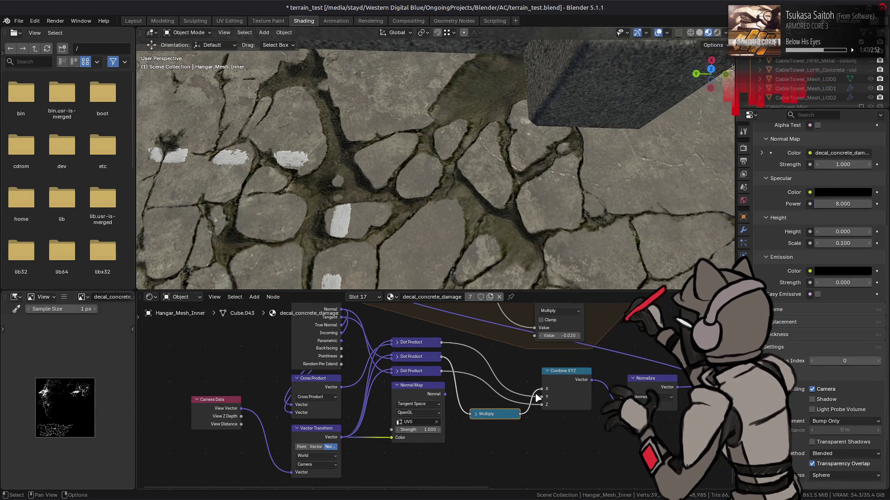
drag(542, 393, 541, 397)
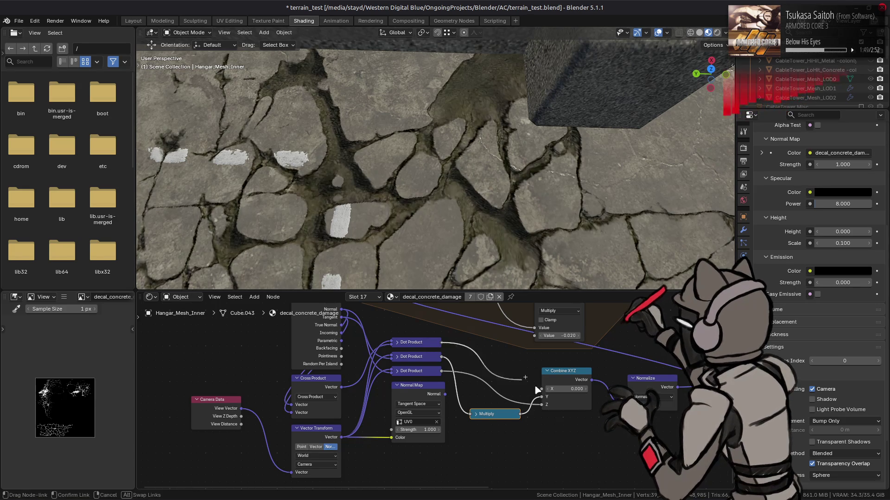
mouse_move(462, 251)
middle_down()
mouse_move(455, 98)
mouse_move(528, 130)
mouse_move(562, 179)
mouse_move(562, 207)
mouse_move(556, 113)
middle_up()
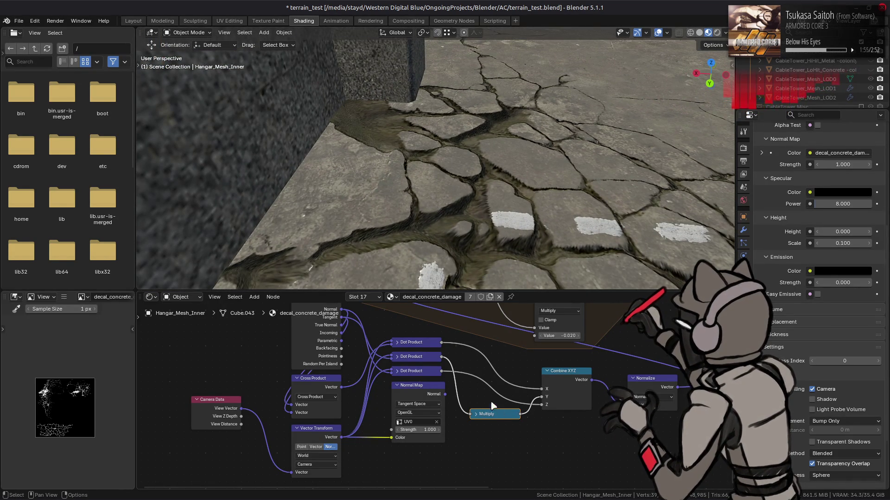
mouse_move(440, 357)
mouse_down()
mouse_move(553, 406)
mouse_move(542, 397)
mouse_up()
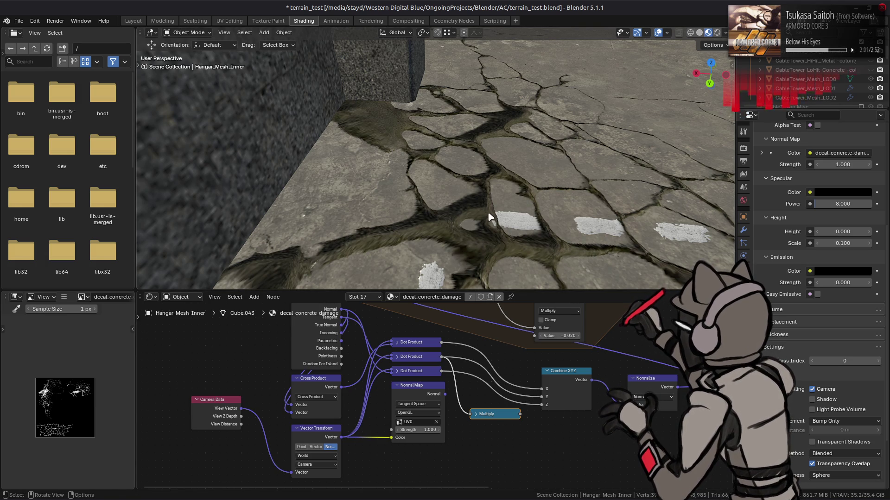
key(ctrl+z)
mouse_move(489, 218)
middle_down()
mouse_move(487, 205)
mouse_move(483, 243)
mouse_move(488, 201)
mouse_move(494, 264)
mouse_move(489, 222)
middle_up()
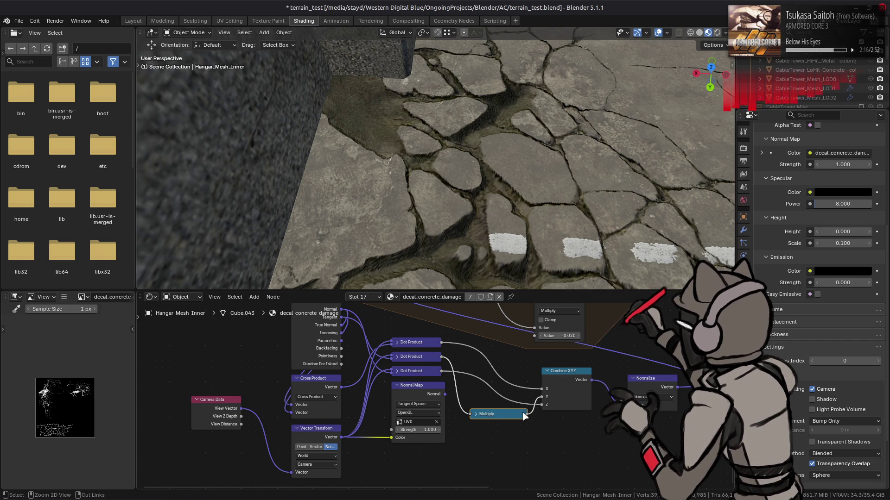
Feed Multiply into Combine XYZ's X and the top Dot Product into its Y.
drag(521, 416, 541, 388)
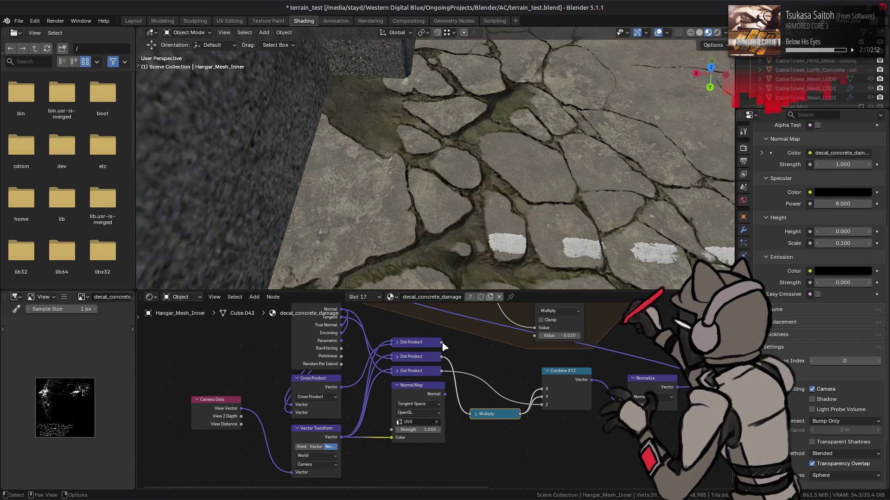
drag(441, 343, 537, 400)
mouse_move(506, 185)
middle_down()
mouse_move(506, 130)
mouse_move(507, 252)
mouse_move(512, 162)
mouse_move(413, 151)
mouse_move(408, 252)
mouse_move(482, 159)
mouse_move(519, 149)
mouse_move(502, 224)
mouse_move(502, 185)
middle_up()
Connect Geometry Position into Vector Transform and set its type to Vector.
click(315, 447)
click(336, 448)
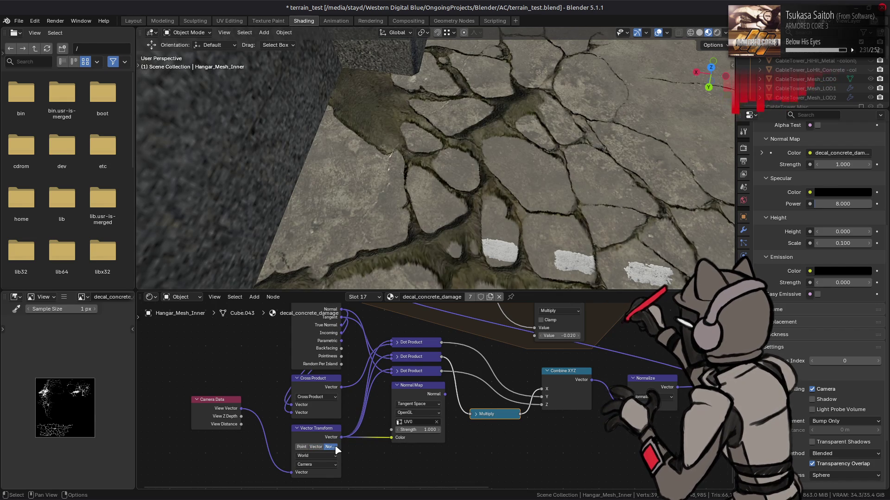
middle_drag(349, 321, 347, 355)
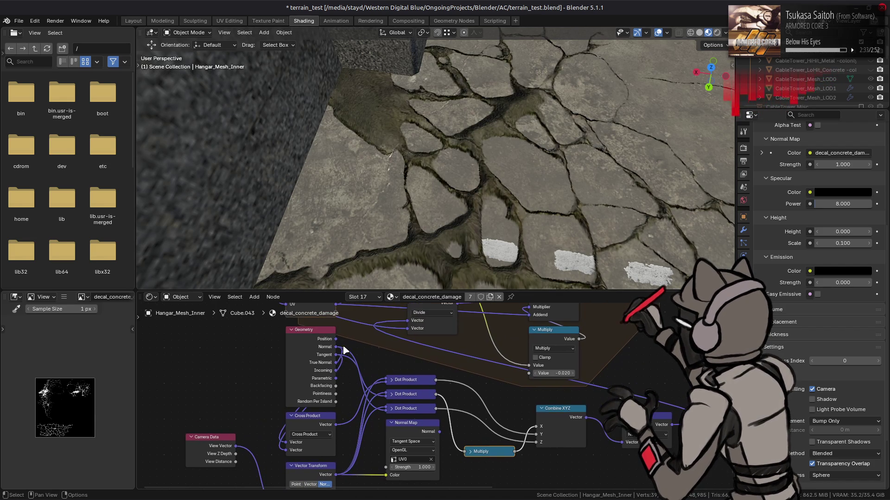
mouse_move(337, 340)
mouse_down()
mouse_move(281, 482)
mouse_move(284, 466)
mouse_up()
click(310, 439)
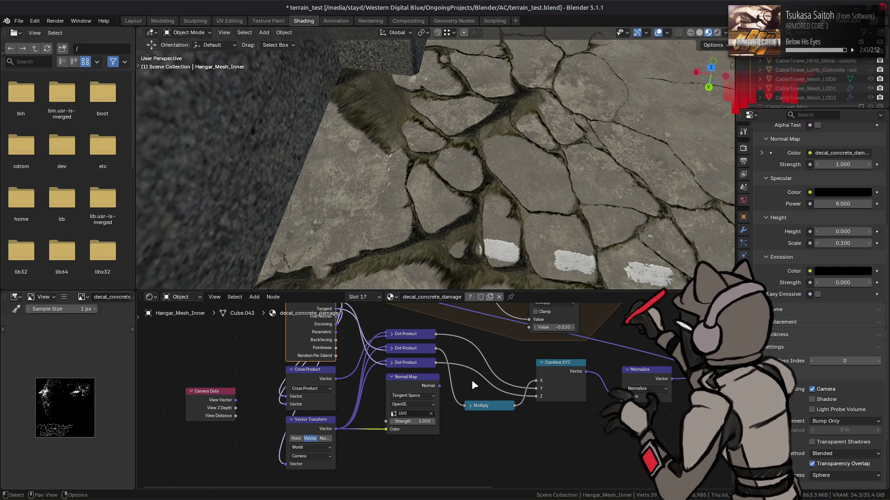
Try feeding Normal Map's output directly into Normalize, then revert to Combine XYZ.
click(416, 382)
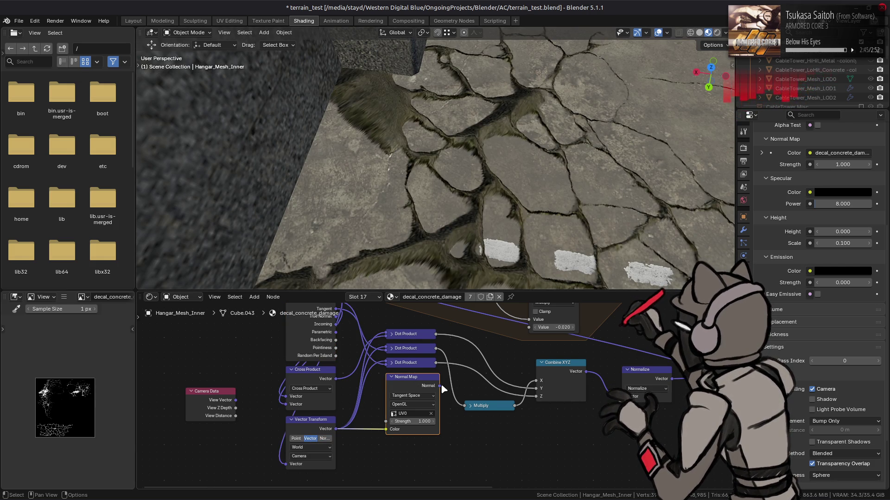
drag(439, 386, 622, 397)
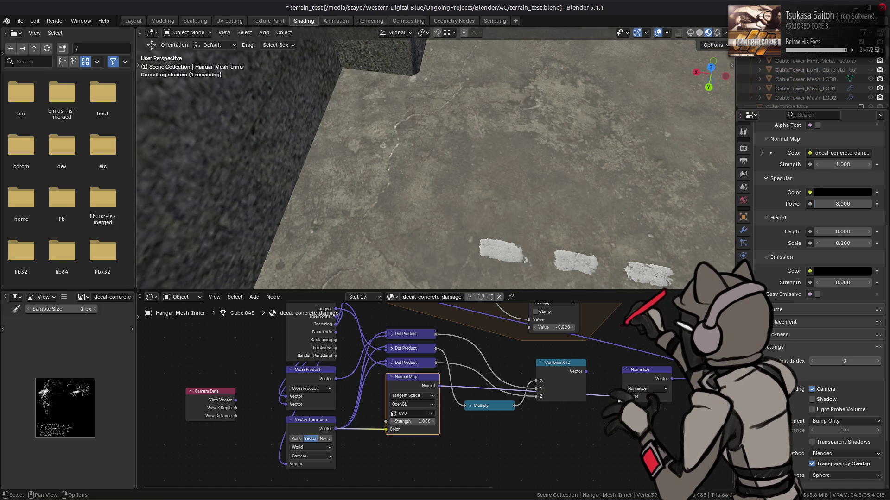
mouse_move(505, 230)
middle_down()
mouse_move(520, 159)
mouse_move(513, 254)
mouse_move(518, 215)
mouse_move(395, 201)
mouse_move(407, 148)
mouse_move(413, 223)
middle_up()
mouse_move(463, 349)
middle_down()
mouse_move(461, 431)
mouse_move(462, 363)
middle_up()
key(ctrl+z)
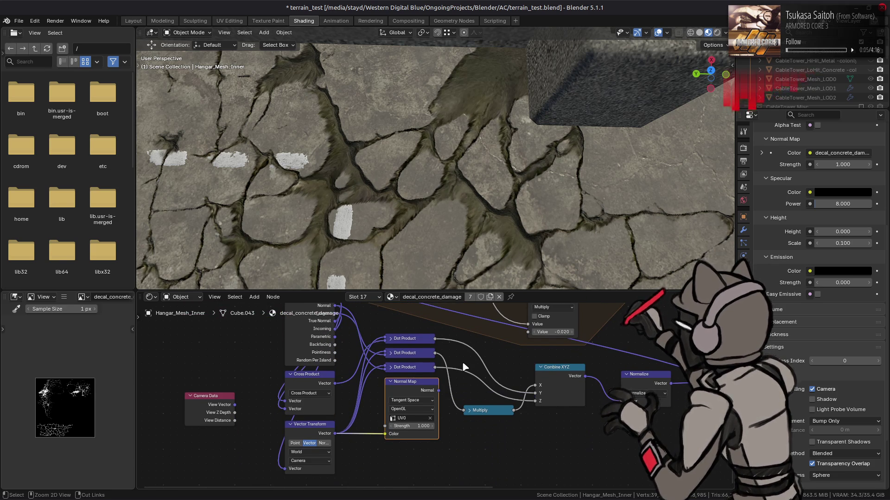
Compare Normalize fed by Normal Map versus Combine XYZ, keeping Combine XYZ.
key(ctrl+shift+z)
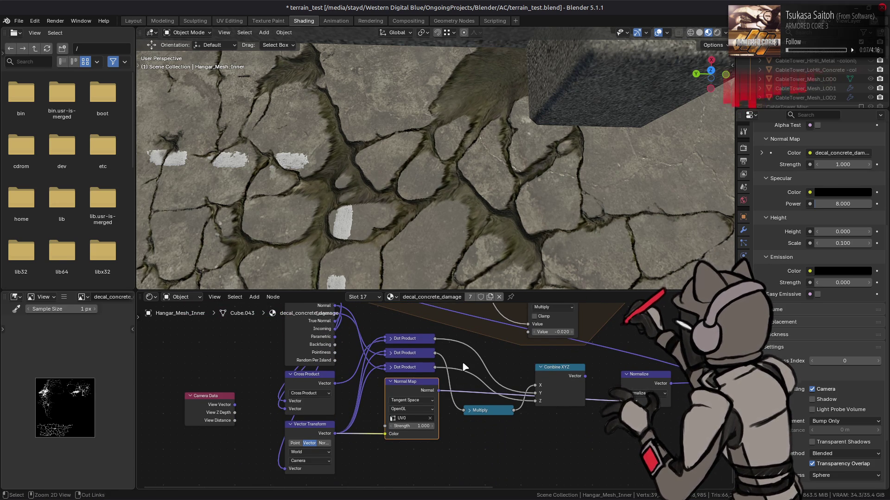
key(ctrl+z)
mouse_move(441, 195)
middle_down()
mouse_move(426, 161)
mouse_move(516, 162)
middle_up()
key(ctrl+shift+z)
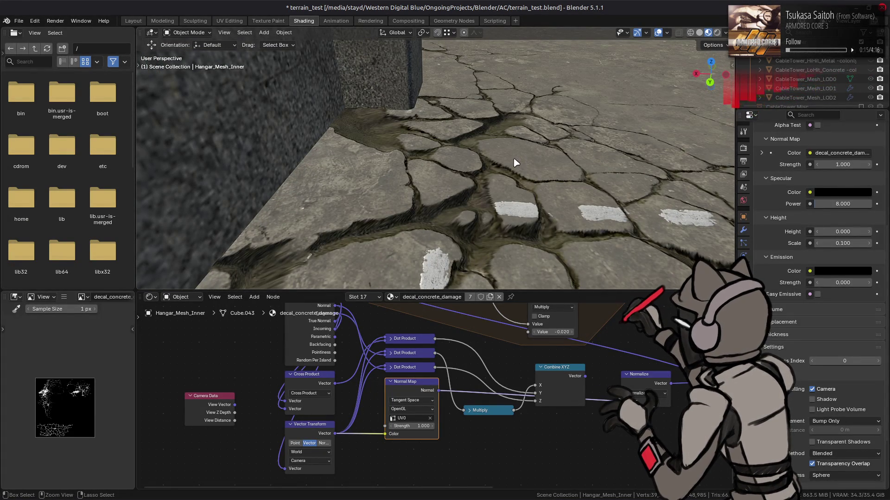
key(ctrl+z)
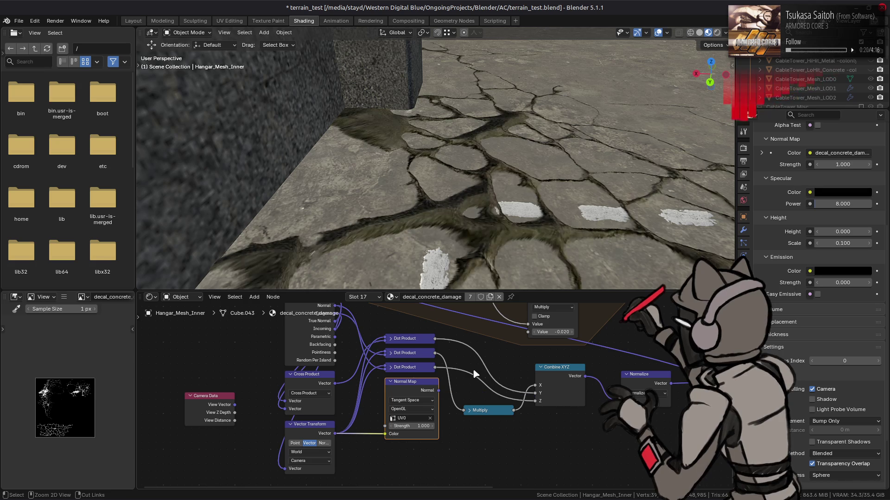
Link the top Dot Product into Combine XYZ X and the middle one into Y.
drag(436, 353, 535, 385)
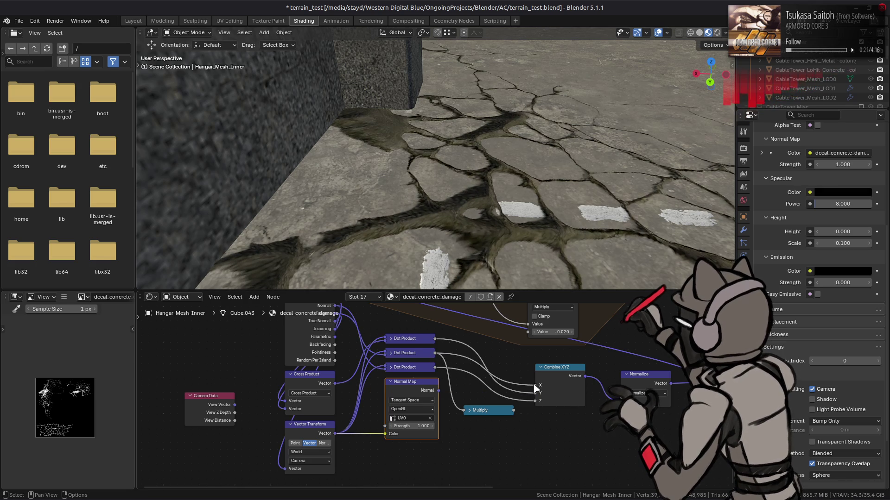
middle_drag(497, 188, 484, 285)
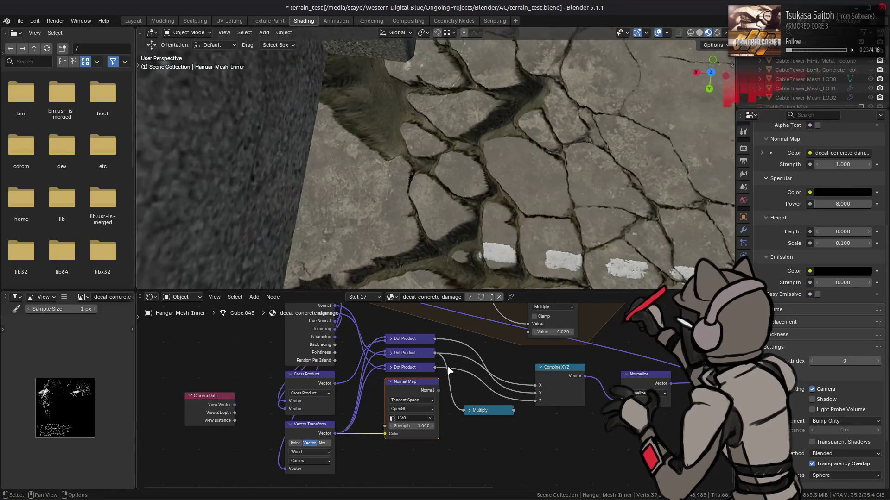
drag(436, 354, 535, 394)
mouse_move(486, 212)
middle_down()
mouse_move(519, 128)
mouse_move(448, 102)
mouse_move(416, 148)
mouse_move(415, 222)
mouse_move(415, 195)
middle_up()
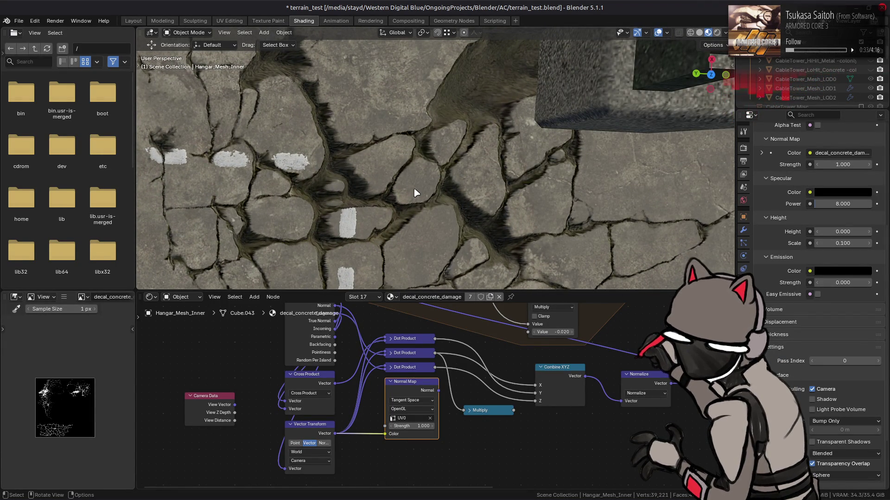
mouse_move(437, 351)
middle_down()
mouse_move(427, 466)
mouse_move(439, 329)
middle_up()
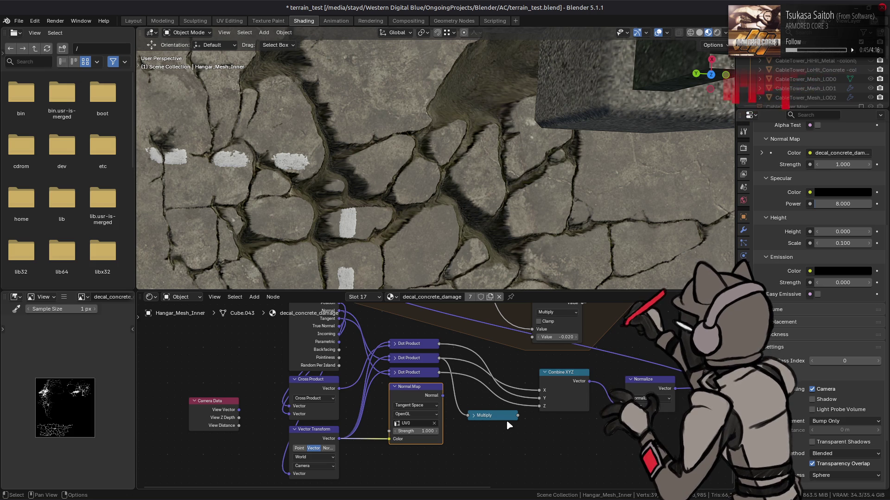
mouse_move(524, 302)
middle_down()
mouse_move(507, 387)
mouse_move(527, 374)
middle_up()
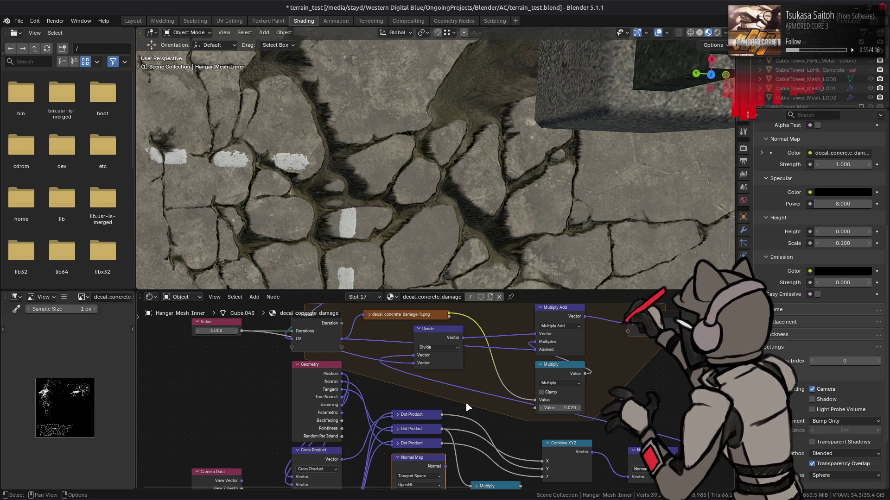
Keep the Normal Map node set to Tangent Space.
middle_drag(469, 426, 478, 381)
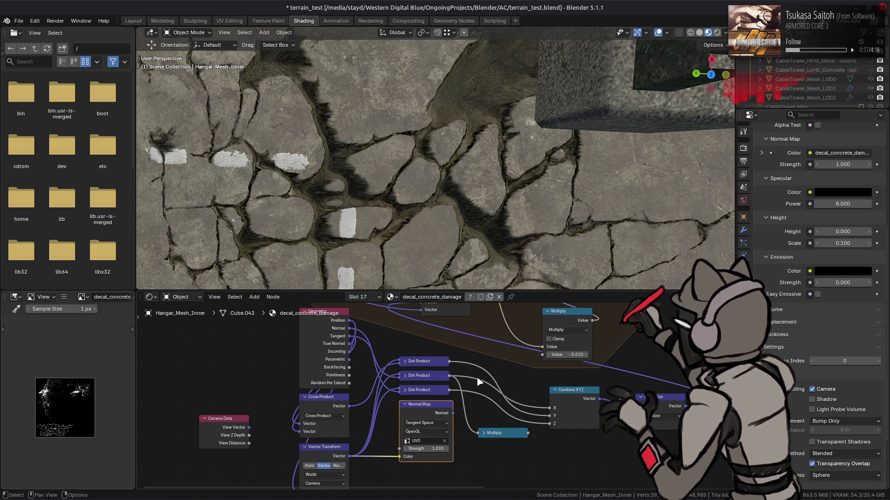
click(406, 405)
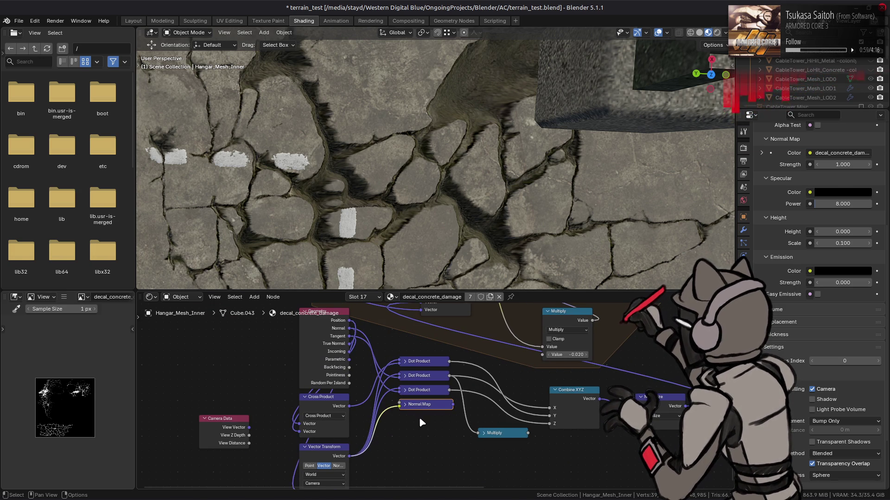
click(410, 405)
click(422, 423)
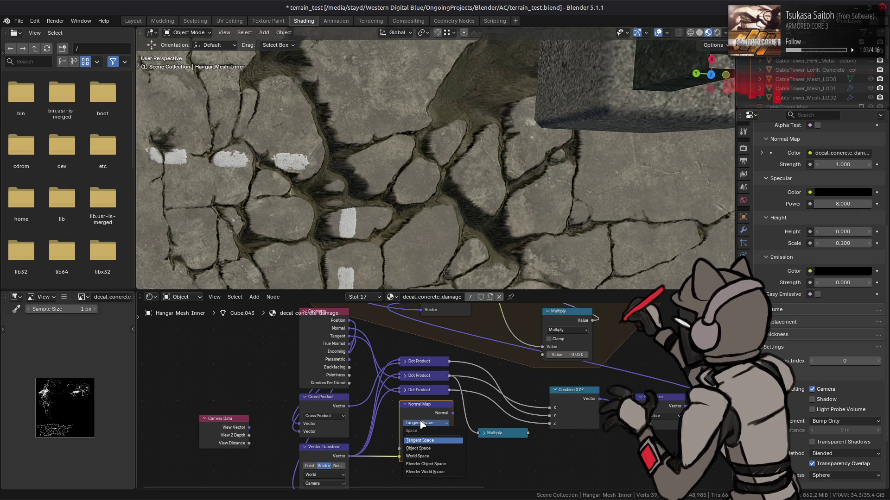
click(422, 425)
Add a Texture Coordinate node below the graph, then delete it.
key(shift+a)
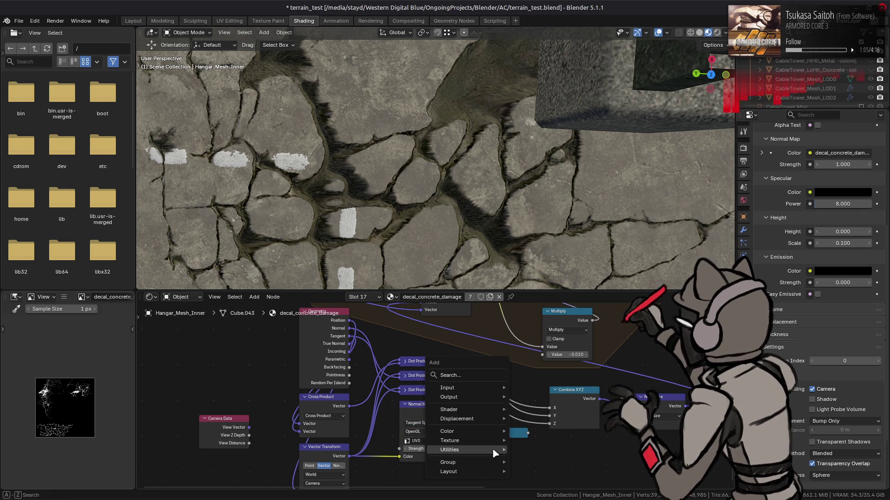
mouse_move(494, 449)
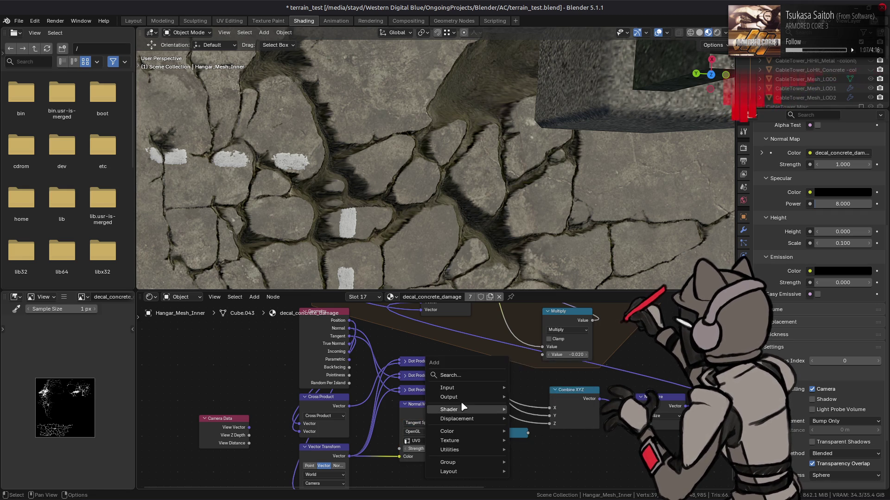
mouse_move(463, 422)
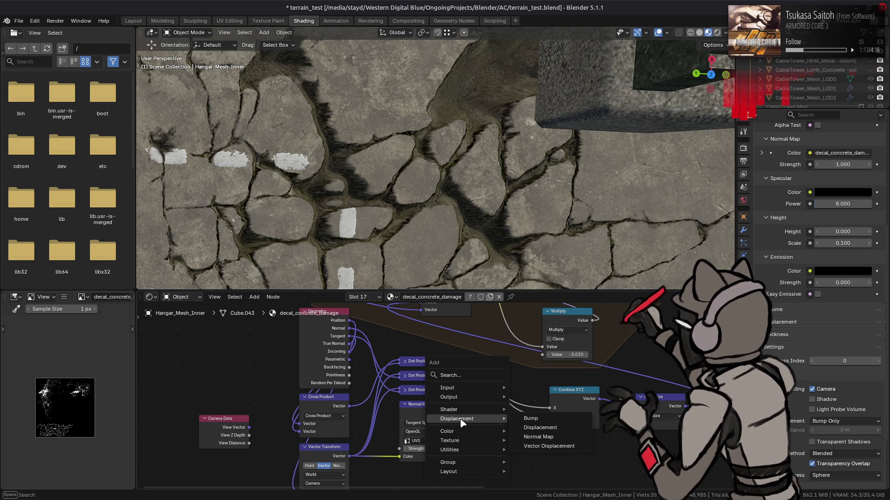
mouse_move(458, 389)
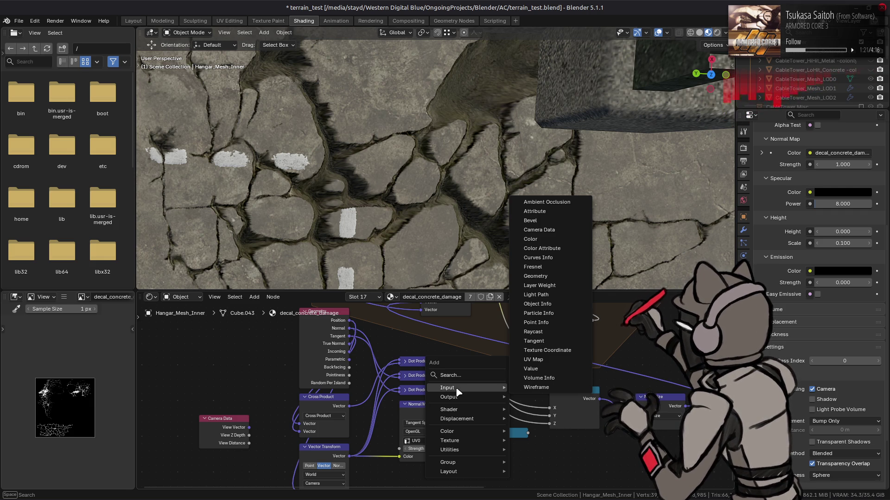
click(559, 351)
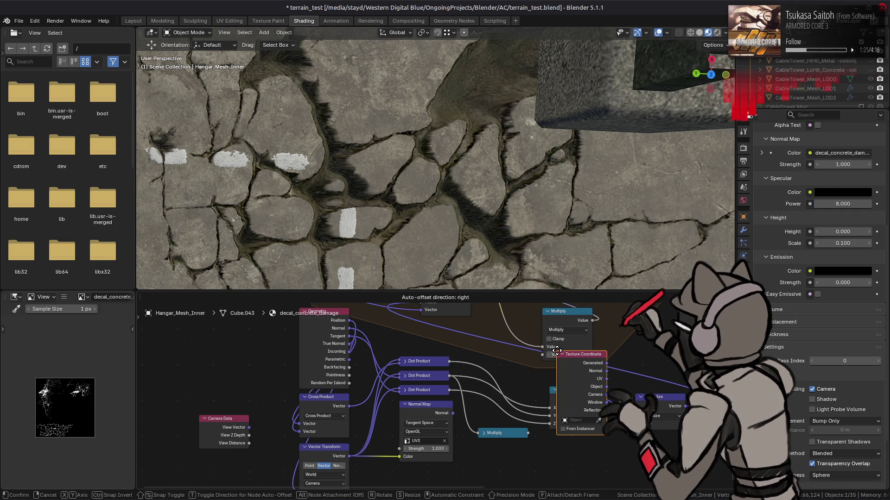
click(482, 461)
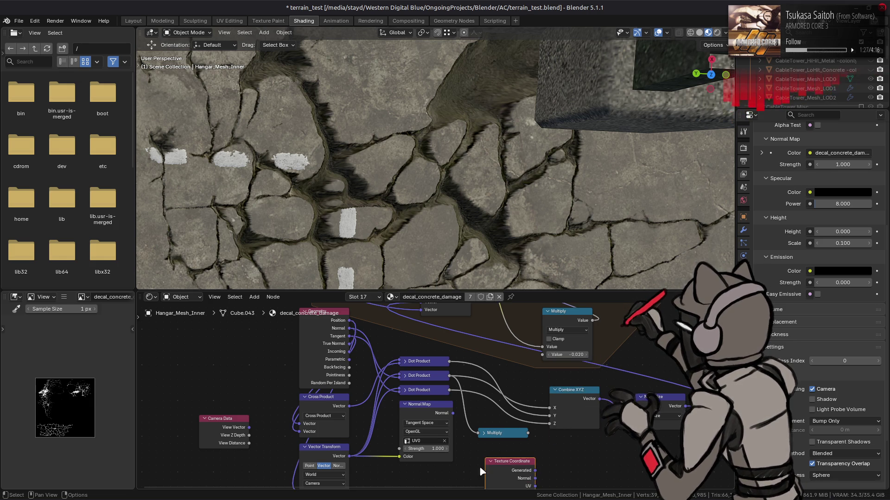
middle_drag(480, 465, 476, 353)
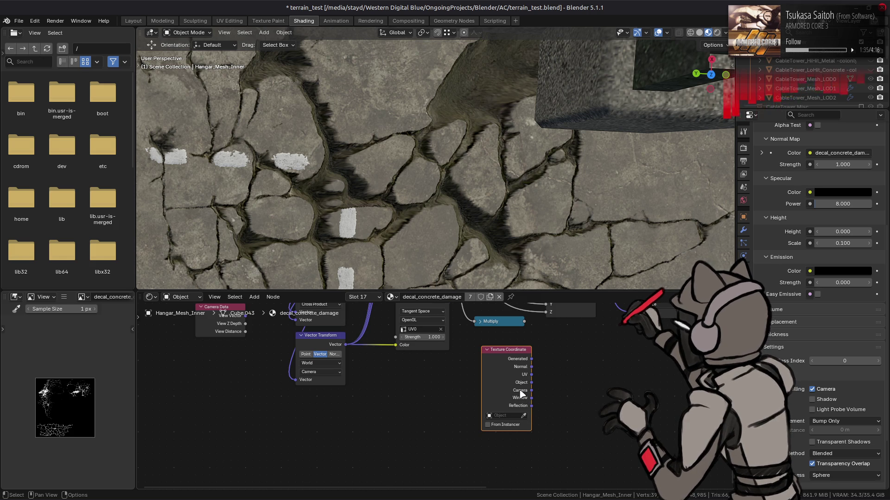
middle_drag(536, 390, 531, 427)
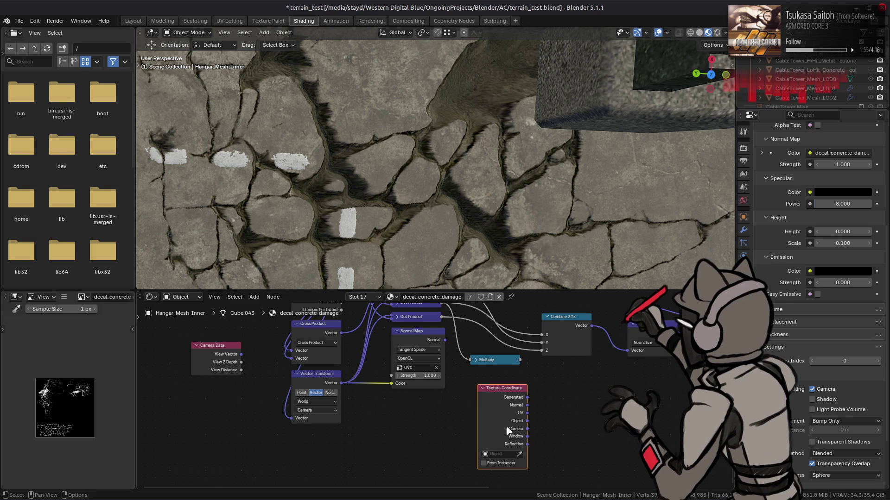
key(x)
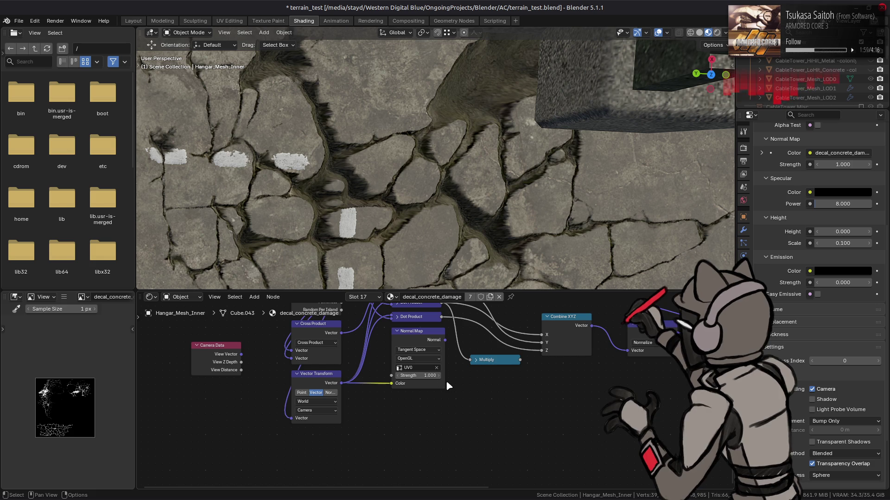
Link Camera Data's View Vector into Vector Transform and set its type to Normal.
middle_drag(358, 369, 385, 429)
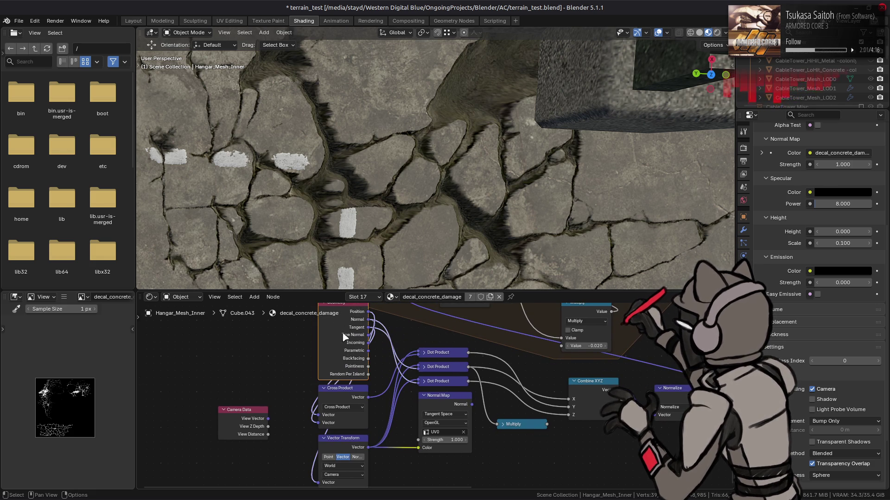
middle_drag(302, 404, 277, 373)
drag(274, 374, 323, 438)
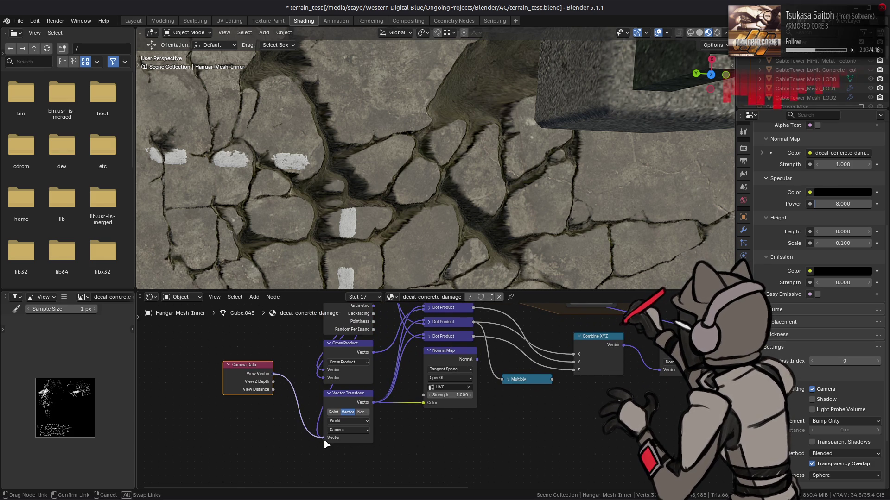
mouse_move(417, 218)
middle_down()
mouse_move(427, 149)
mouse_move(405, 185)
mouse_move(509, 175)
mouse_move(532, 211)
mouse_move(528, 256)
mouse_move(527, 171)
mouse_move(333, 174)
mouse_move(409, 171)
middle_up()
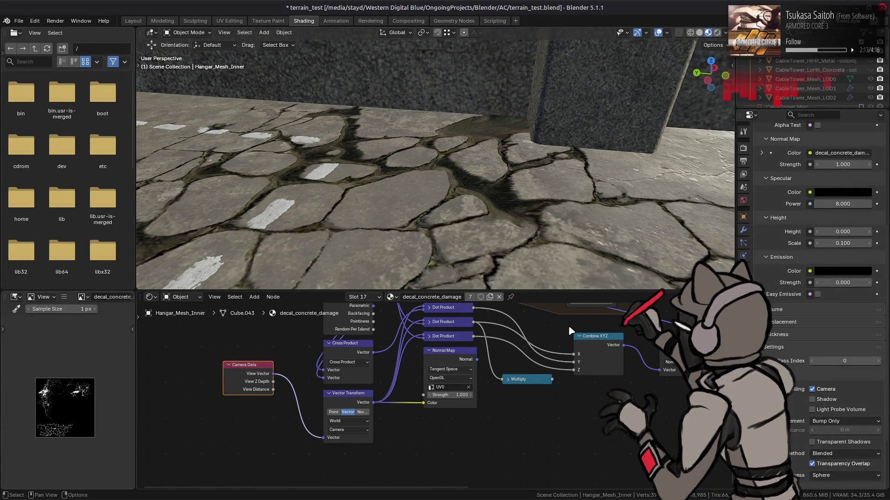
click(364, 413)
click(350, 413)
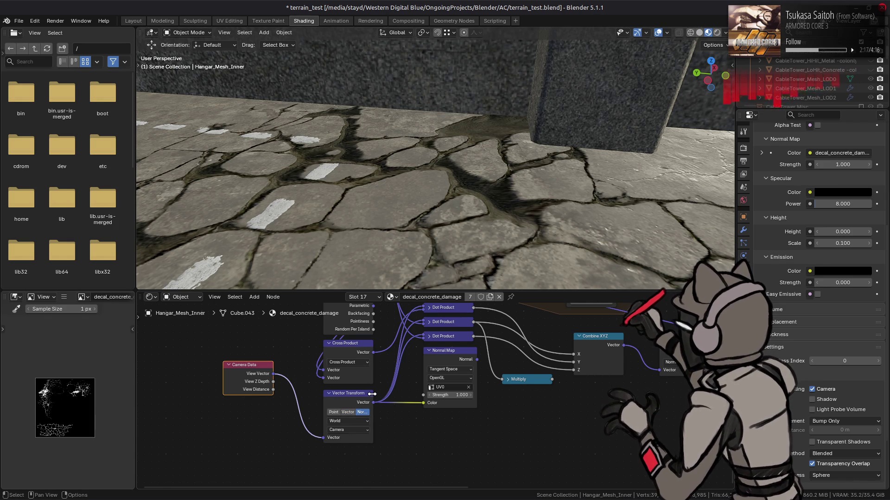
mouse_move(244, 373)
mouse_down()
mouse_move(271, 412)
mouse_move(289, 412)
mouse_move(273, 409)
mouse_move(280, 401)
mouse_up()
middle_drag(373, 357, 373, 396)
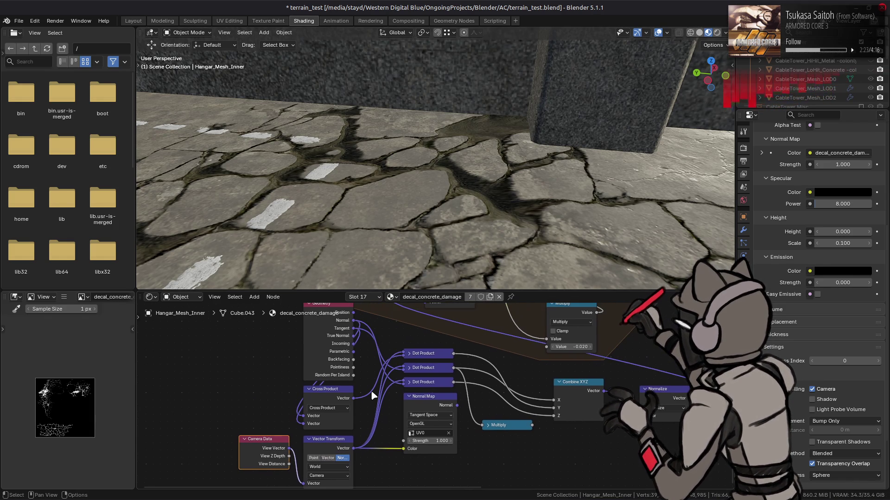
Connect the Normal Map's Normal output into Normalize.
click(456, 412)
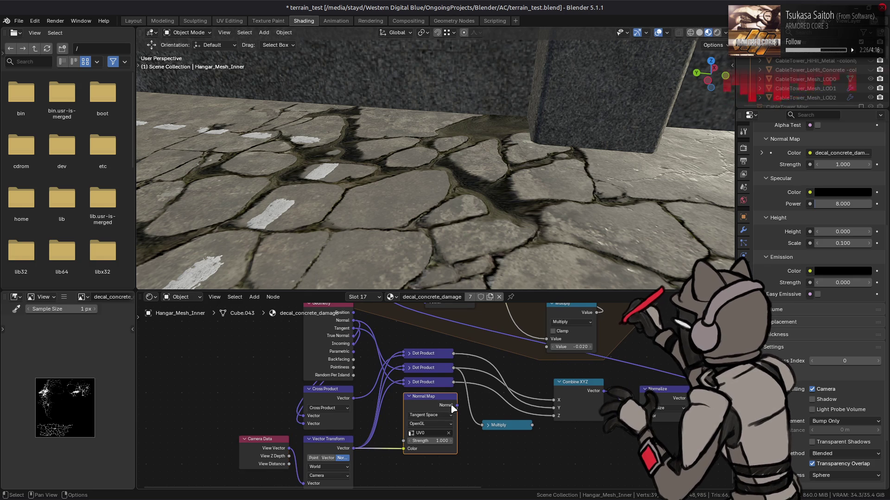
drag(457, 406, 642, 416)
mouse_move(457, 149)
middle_down()
mouse_move(472, 224)
mouse_move(470, 282)
mouse_move(464, 172)
mouse_move(477, 204)
mouse_move(579, 158)
mouse_move(642, 151)
mouse_move(577, 275)
mouse_move(570, 179)
mouse_move(562, 278)
mouse_move(559, 202)
mouse_move(579, 277)
middle_up()
middle_drag(656, 399, 602, 334)
Add a Vector Math node set to Multiply, fed by Normalize's output.
key(shift+a)
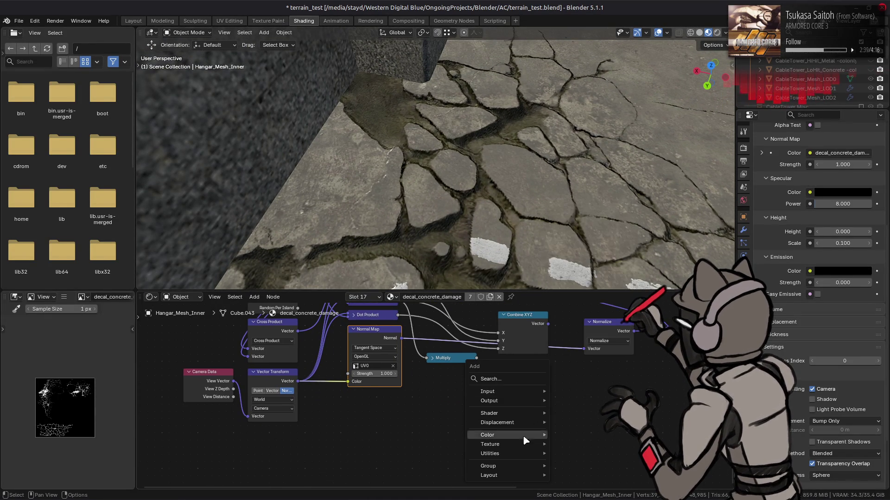
mouse_move(489, 453)
mouse_move(594, 369)
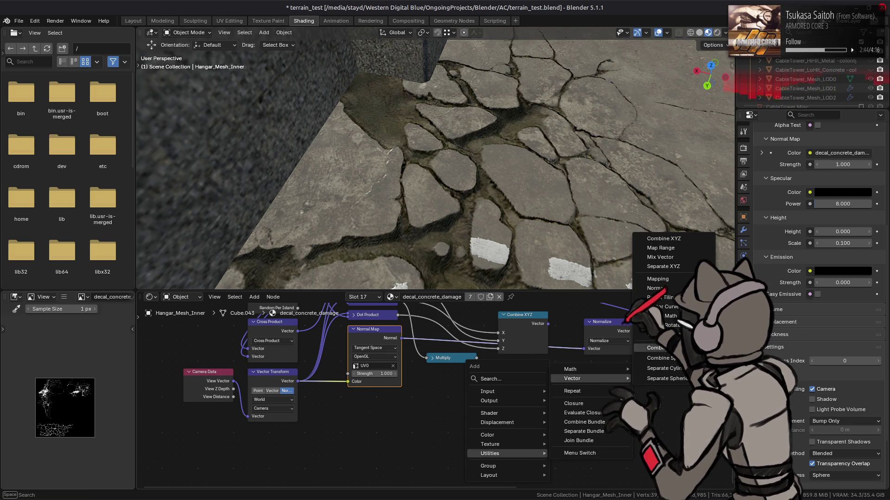
click(667, 316)
click(667, 317)
middle_drag(720, 332, 664, 365)
drag(664, 366, 587, 358)
click(637, 373)
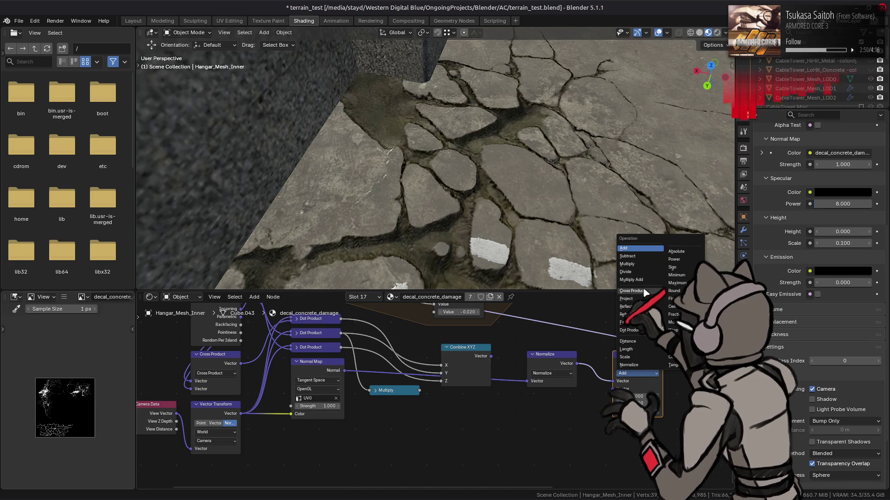
click(627, 263)
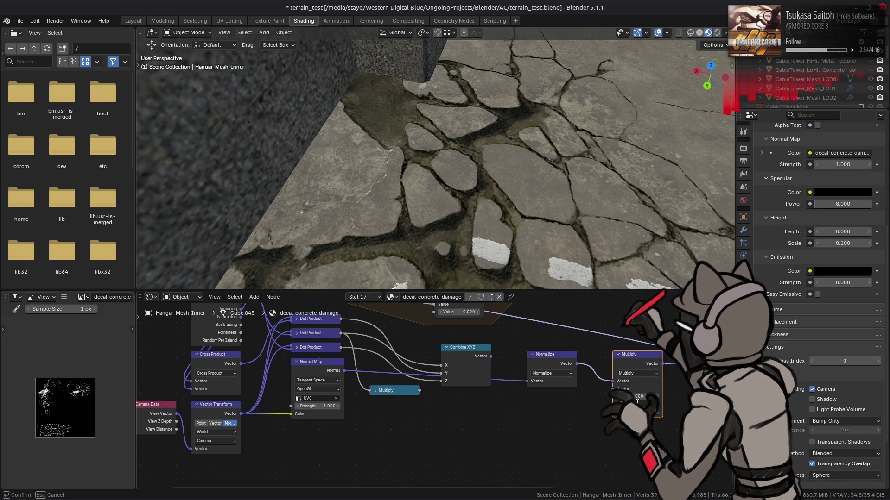
mouse_move(515, 153)
middle_down()
mouse_move(532, 139)
mouse_move(447, 145)
mouse_move(449, 248)
mouse_move(451, 168)
middle_up()
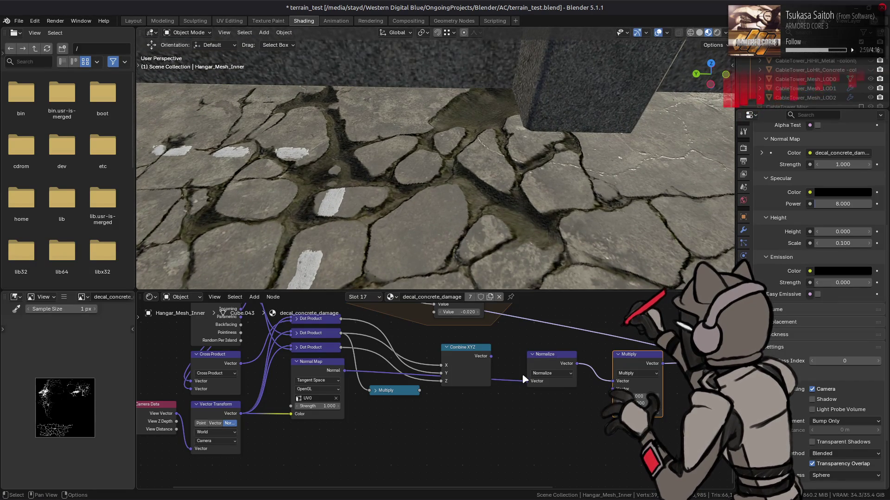
Move Normalize beside Normal Map, delete the small Multiply node, and shift Combine XYZ right.
click(468, 352)
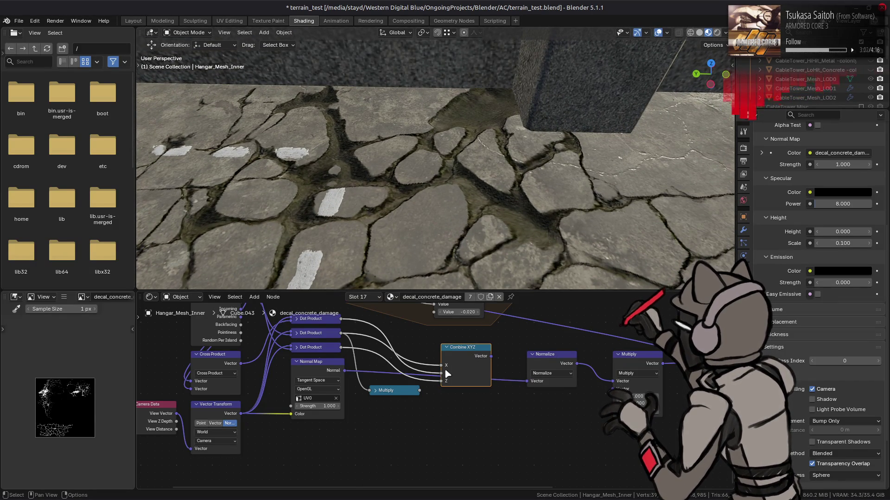
click(562, 362)
click(532, 355)
drag(545, 356, 312, 429)
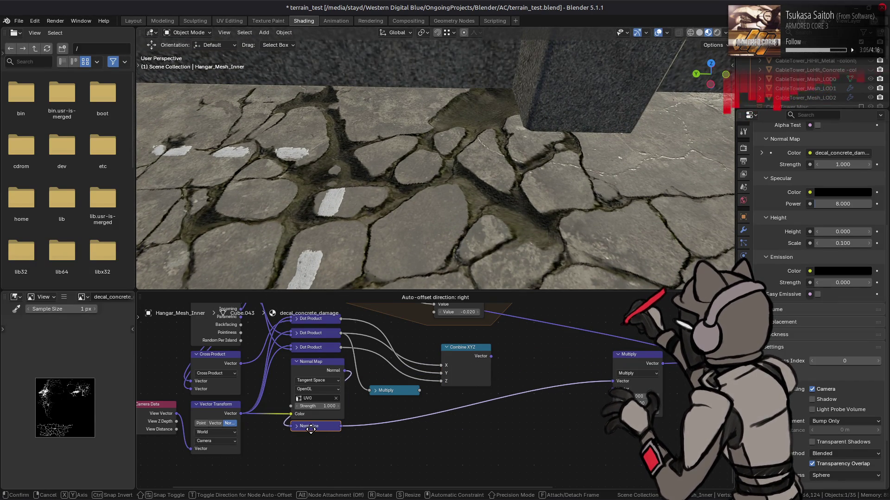
click(401, 392)
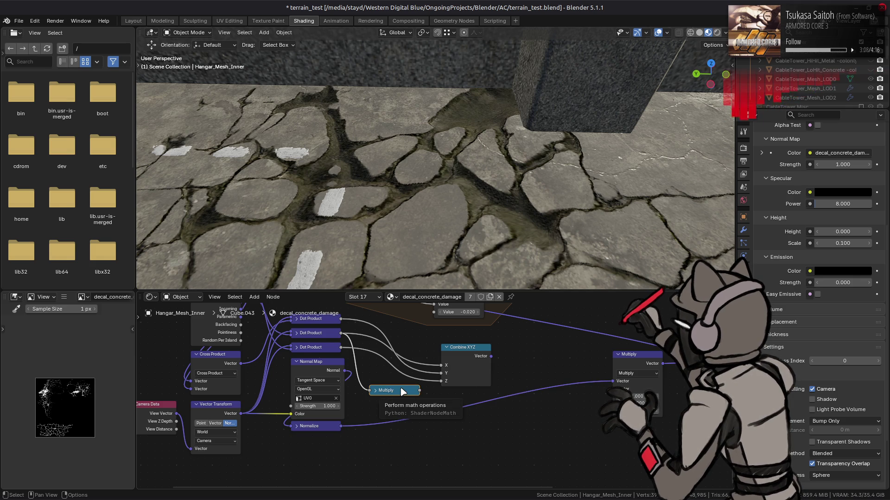
key(x)
drag(460, 357, 525, 354)
middle_drag(461, 386, 474, 386)
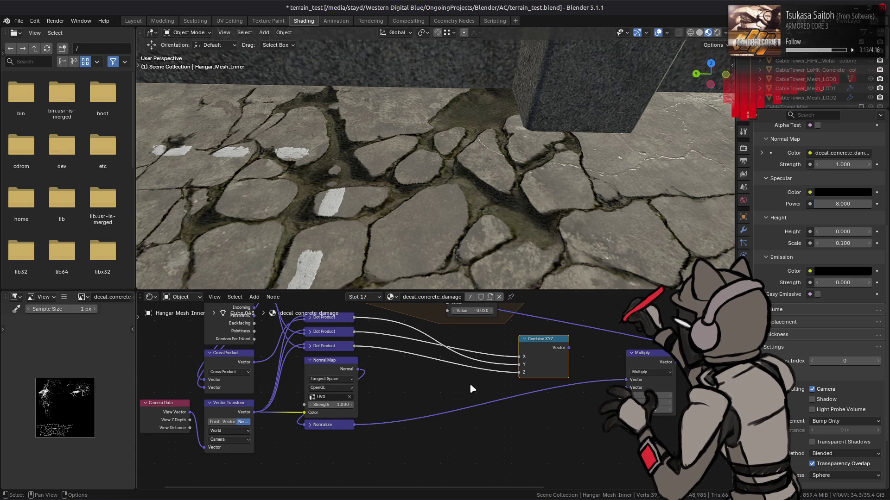
Insert a Separate XYZ node on the Normalize link.
key(shift+a)
mouse_move(472, 392)
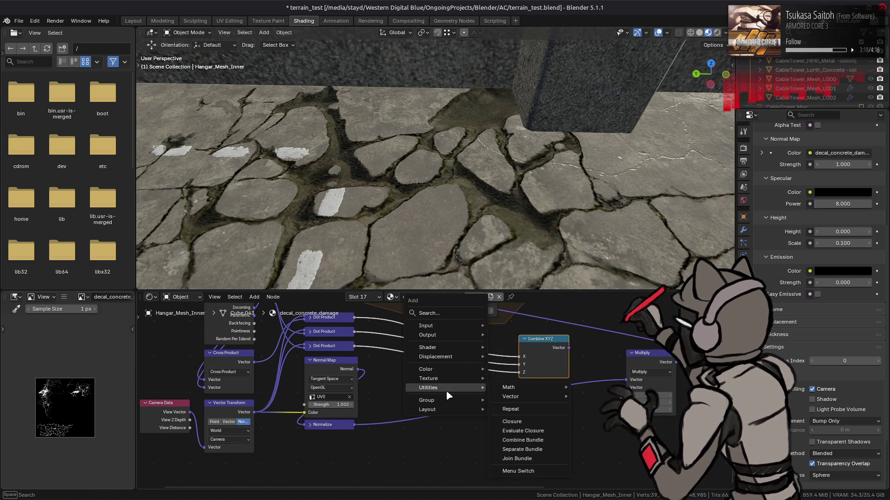
mouse_move(502, 397)
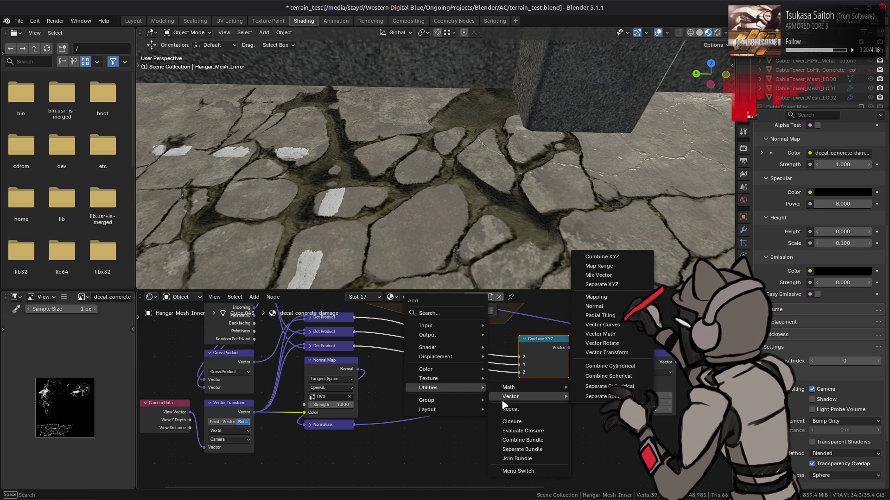
click(598, 284)
click(360, 417)
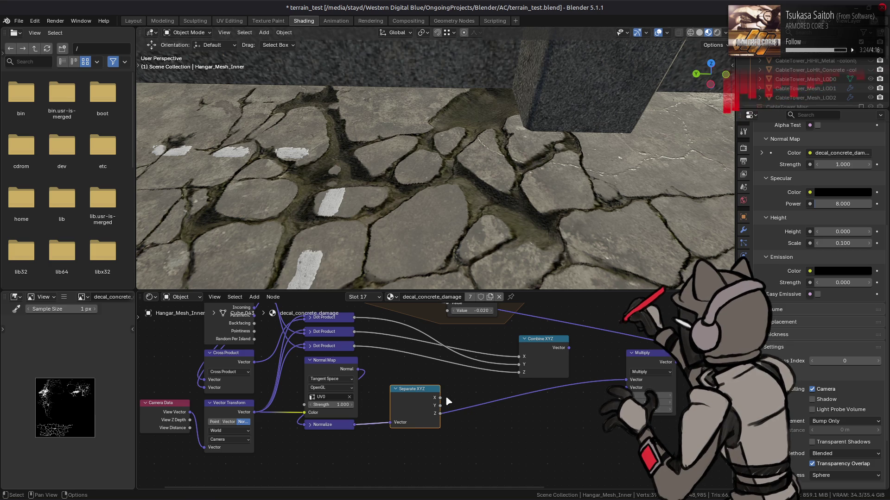
Wire Separate XYZ X→Y, Y→X, Z→Z into Combine XYZ, then Combine XYZ into Multiply.
drag(440, 397, 519, 364)
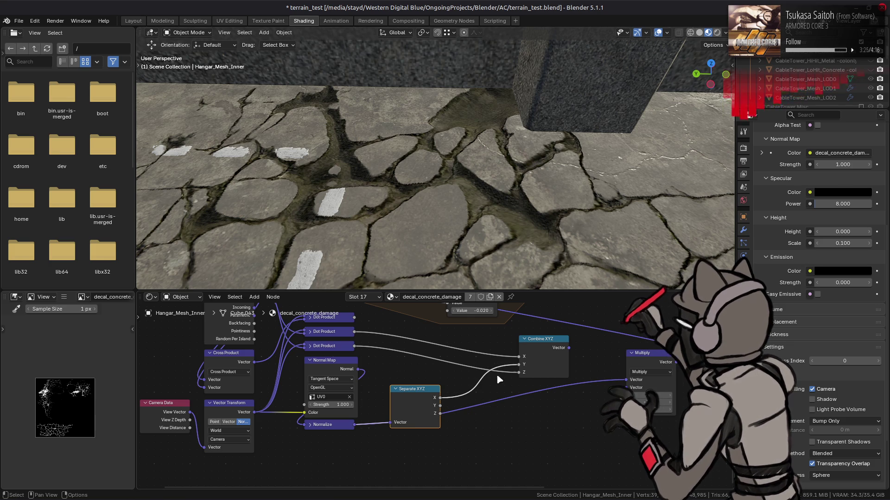
mouse_move(440, 406)
mouse_down()
mouse_move(503, 361)
mouse_move(519, 357)
mouse_move(466, 411)
mouse_move(518, 372)
mouse_up()
drag(568, 347, 580, 353)
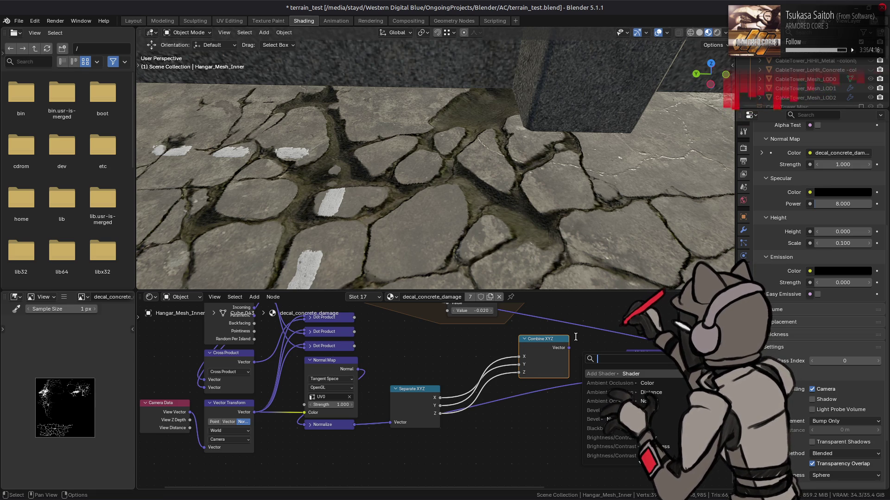
key(Escape)
drag(569, 347, 584, 364)
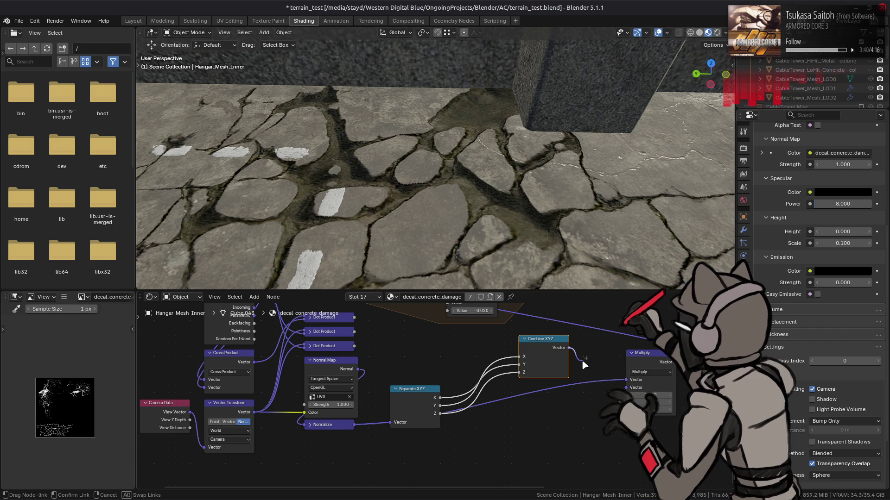
drag(582, 360, 633, 387)
mouse_move(458, 194)
middle_down()
mouse_move(445, 183)
mouse_move(443, 254)
mouse_move(439, 201)
middle_up()
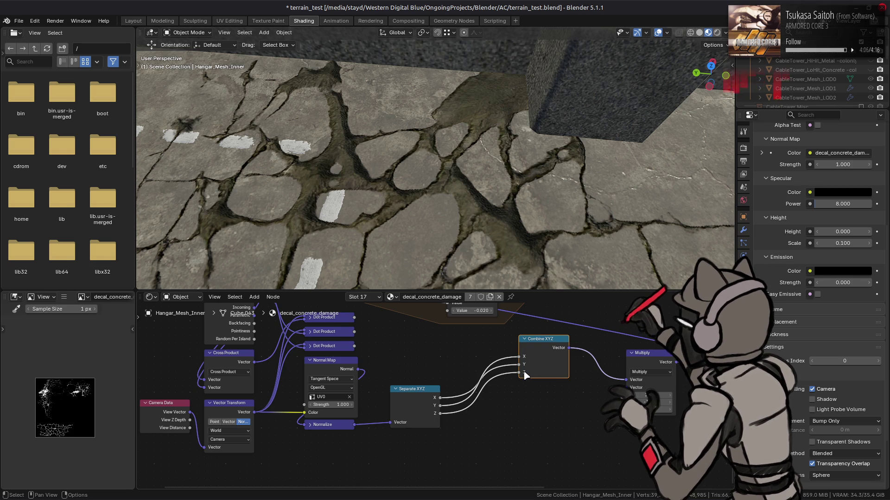
Relink Separate XYZ outputs X→X, Y→Y, Z→Z on Combine XYZ.
mouse_move(441, 405)
mouse_down()
mouse_move(519, 374)
mouse_move(464, 411)
mouse_move(522, 366)
mouse_up()
mouse_move(486, 165)
middle_down()
mouse_move(495, 139)
mouse_move(486, 270)
mouse_move(484, 183)
mouse_move(581, 149)
mouse_move(605, 162)
mouse_move(590, 239)
mouse_move(574, 195)
mouse_move(584, 148)
middle_up()
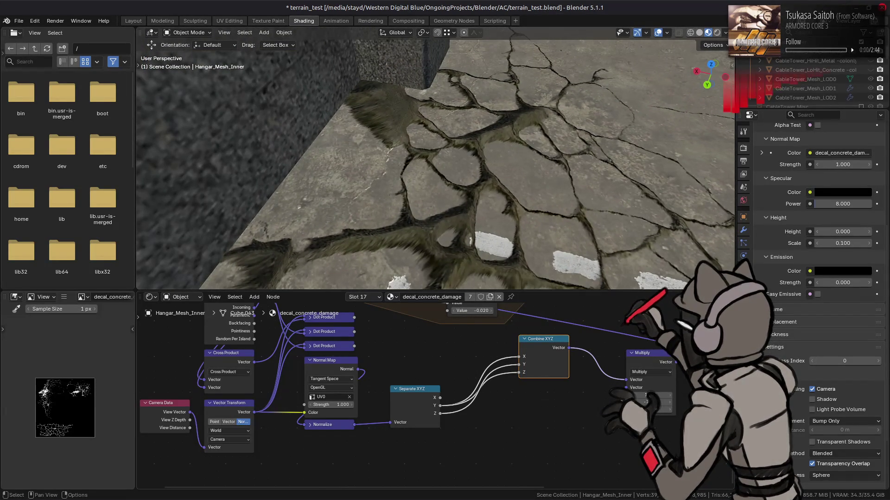
mouse_move(572, 204)
middle_down()
mouse_move(574, 143)
mouse_move(574, 239)
mouse_move(516, 221)
mouse_move(568, 133)
mouse_move(558, 158)
middle_up()
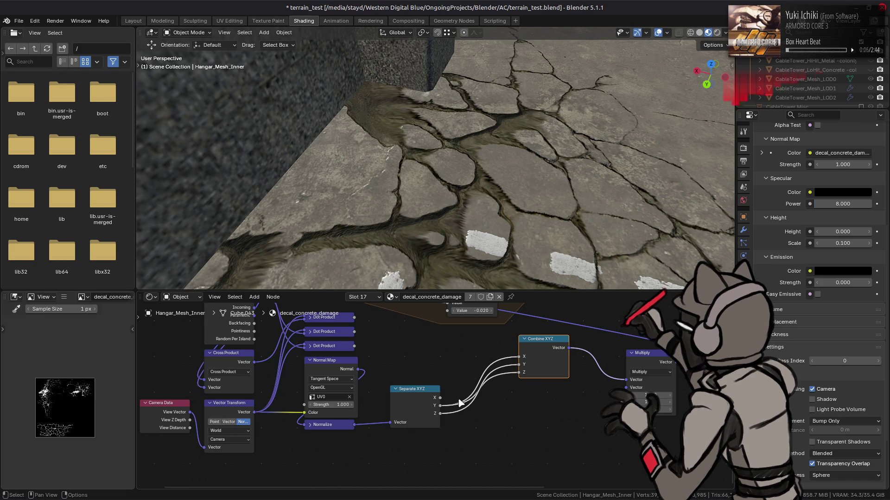
drag(439, 397, 519, 356)
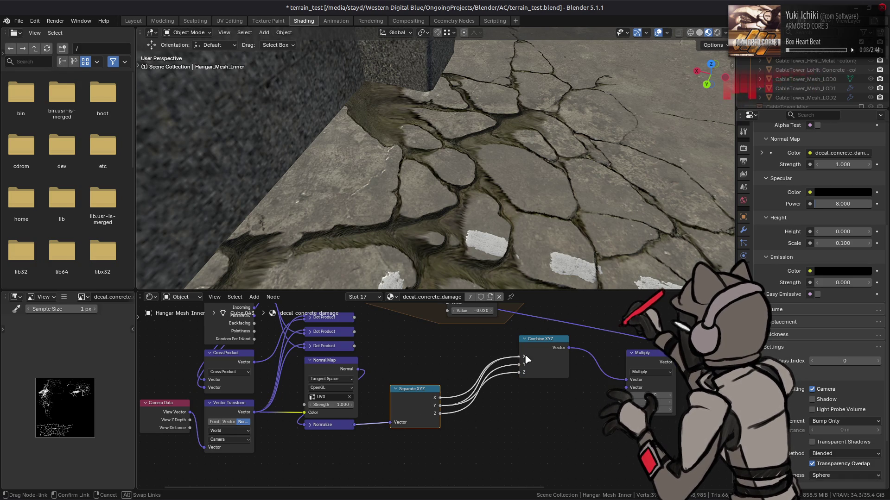
mouse_move(541, 114)
middle_down()
mouse_move(550, 234)
mouse_move(532, 185)
mouse_move(559, 112)
mouse_move(460, 114)
mouse_move(452, 143)
mouse_move(460, 288)
middle_up()
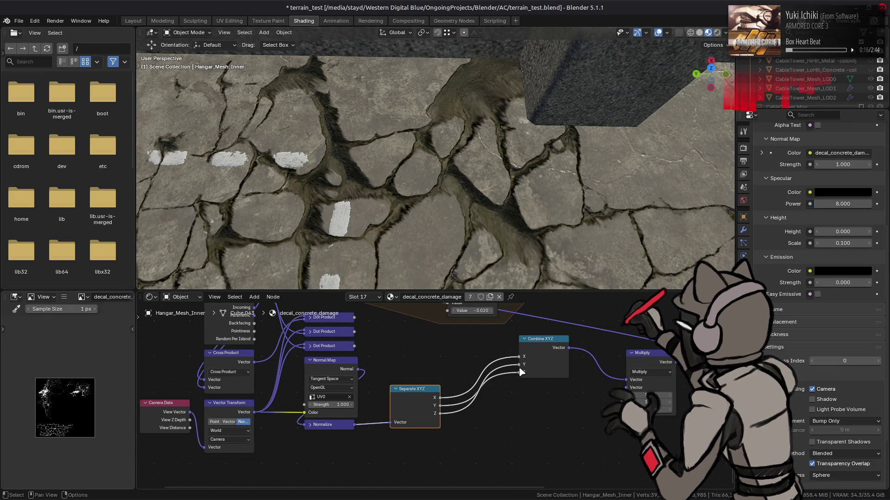
drag(443, 419, 510, 373)
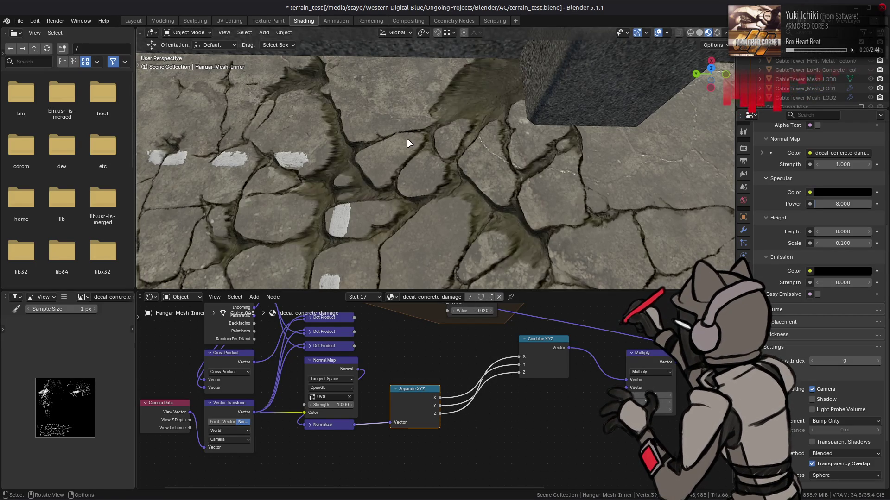
mouse_move(409, 138)
middle_down()
mouse_move(411, 124)
mouse_move(411, 231)
mouse_move(460, 118)
mouse_move(522, 99)
mouse_move(508, 193)
mouse_move(503, 132)
middle_up()
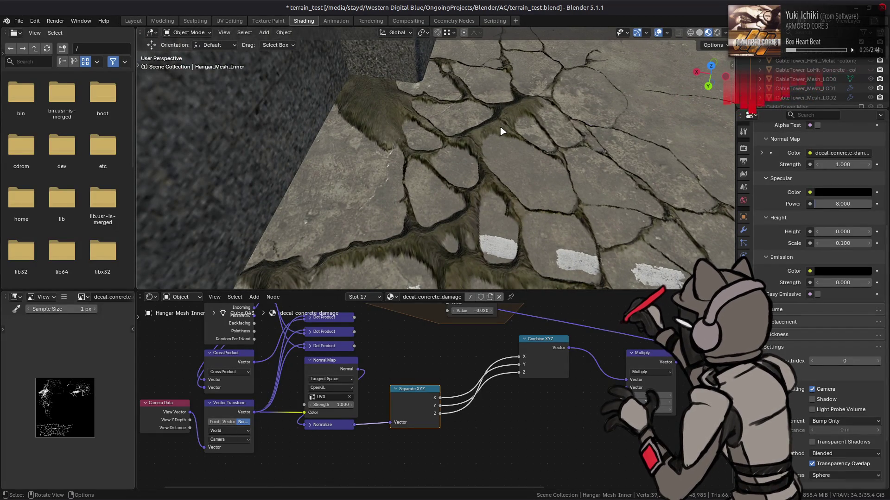
Cut the Repeat node's links to the decal image textures.
mouse_move(501, 333)
middle_down()
mouse_move(507, 394)
mouse_move(452, 327)
middle_up()
mouse_move(529, 416)
ctrl+right_down()
mouse_move(515, 399)
mouse_move(505, 352)
ctrl+right_up()
middle_drag(498, 180, 273, 100)
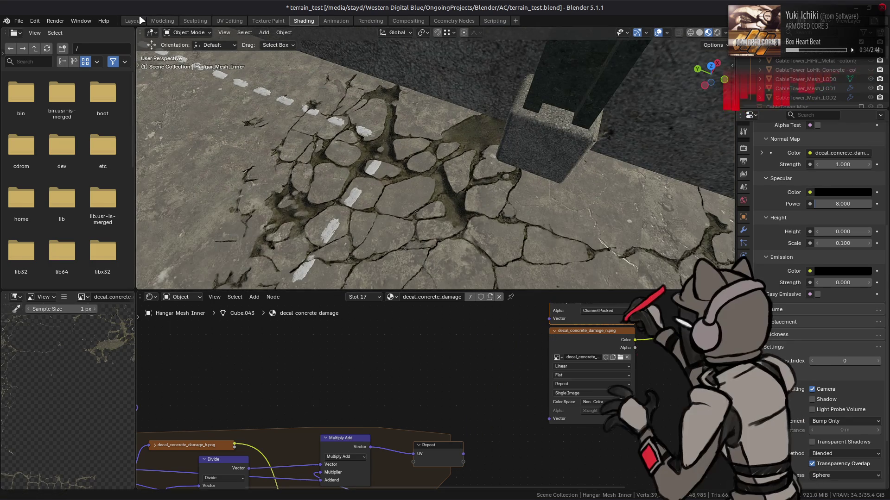
Open the Layout workspace to see the cracked-concrete decal in the main viewport.
click(133, 21)
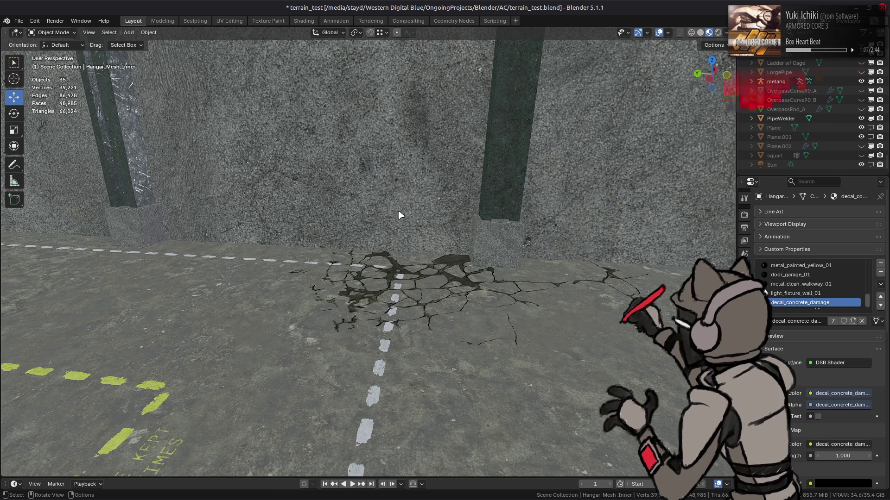
Orbit out to an overview of the hangar and save terrain_test.blend.
mouse_move(419, 218)
middle_down()
mouse_move(590, 272)
mouse_move(468, 232)
mouse_move(512, 304)
mouse_move(516, 262)
middle_up()
key(ctrl+s)
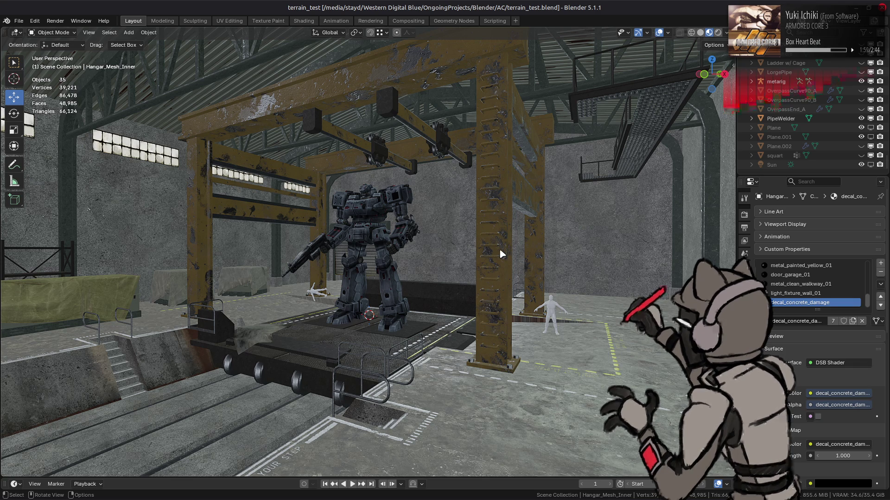
Save the file, then exclude the Hangar collection and include Hangar Export.
key(ctrl+s)
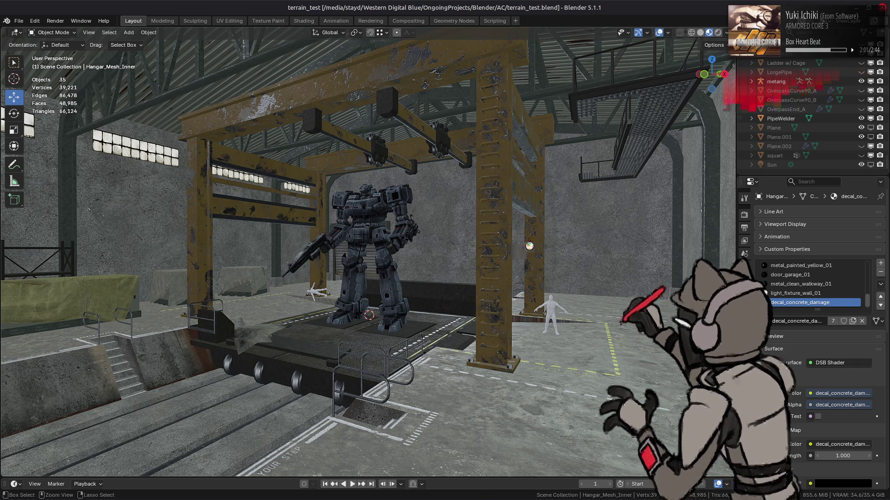
scroll(529, 246, down, 3)
mouse_move(528, 249)
middle_down()
mouse_move(478, 269)
mouse_move(505, 278)
middle_up()
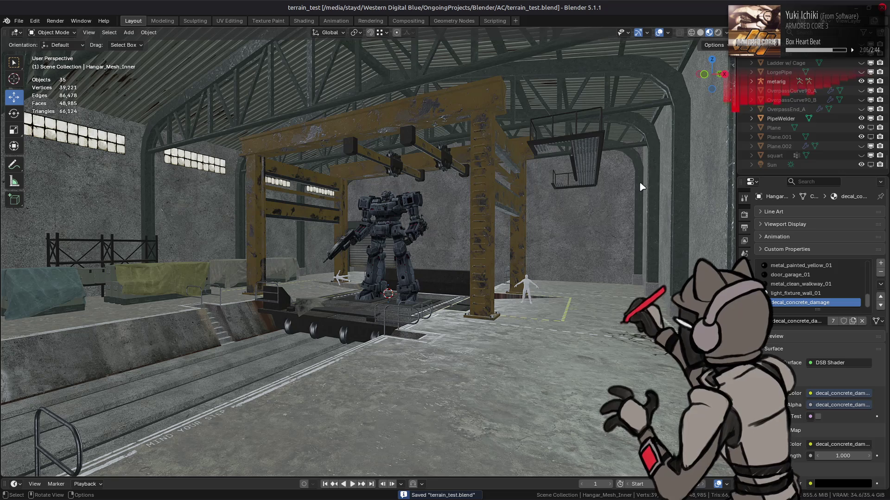
scroll(807, 103, up, 10)
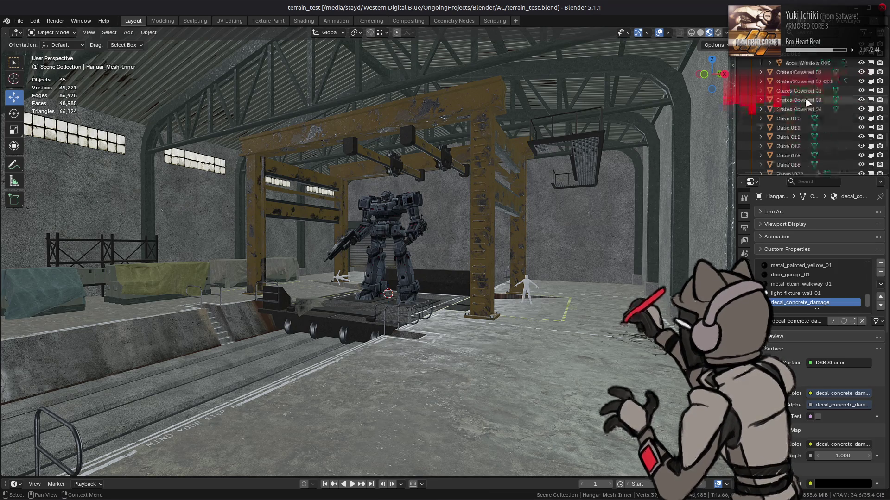
scroll(808, 103, up, 8)
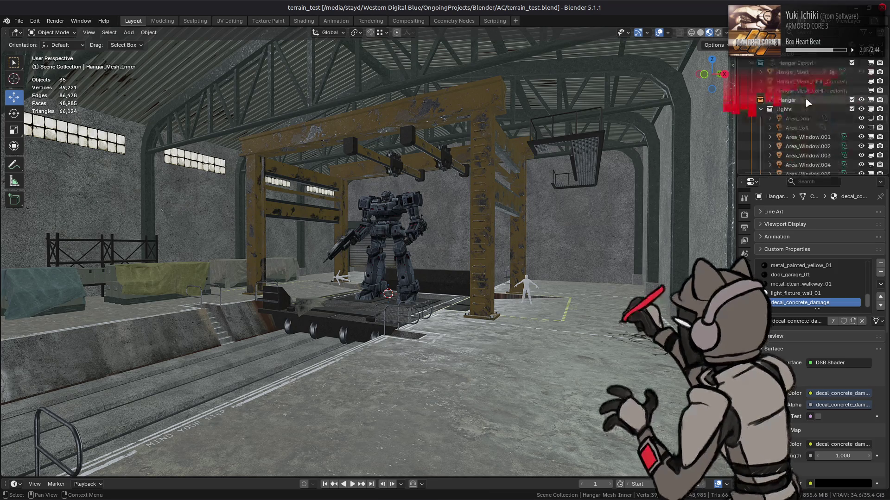
click(852, 100)
click(852, 63)
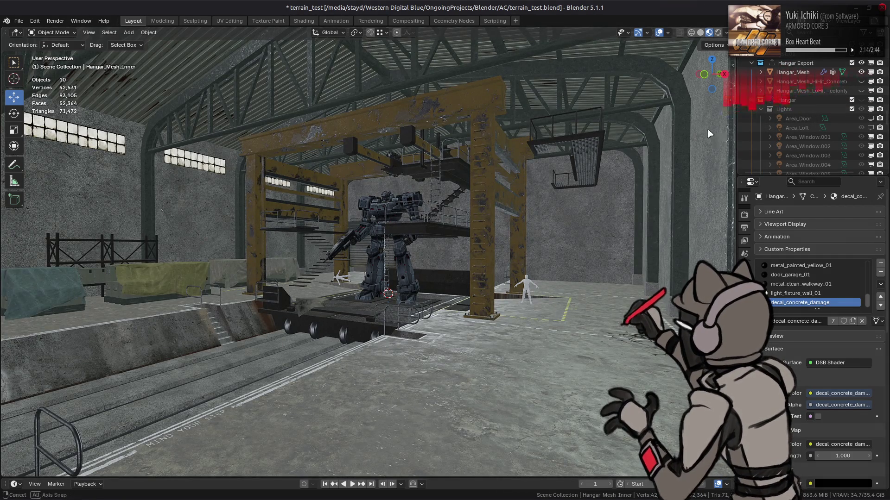
Exclude Hangar Export again and bring the Hangar collection back.
middle_drag(708, 134, 709, 142)
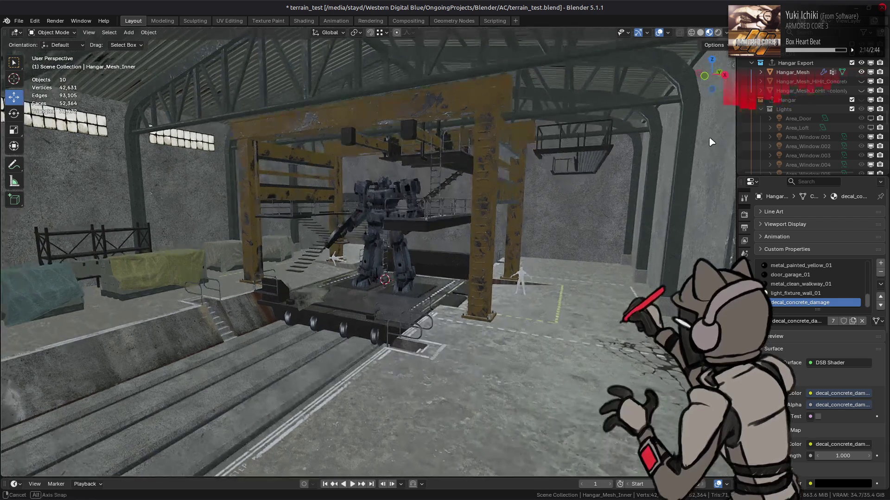
click(852, 63)
click(852, 72)
scroll(833, 111, down, 5)
scroll(834, 102, down, 5)
Select Hangar_Mesh_Inner.004, unhide Hangar_Mesh_Outer, then select it and enter Edit Mode.
click(814, 110)
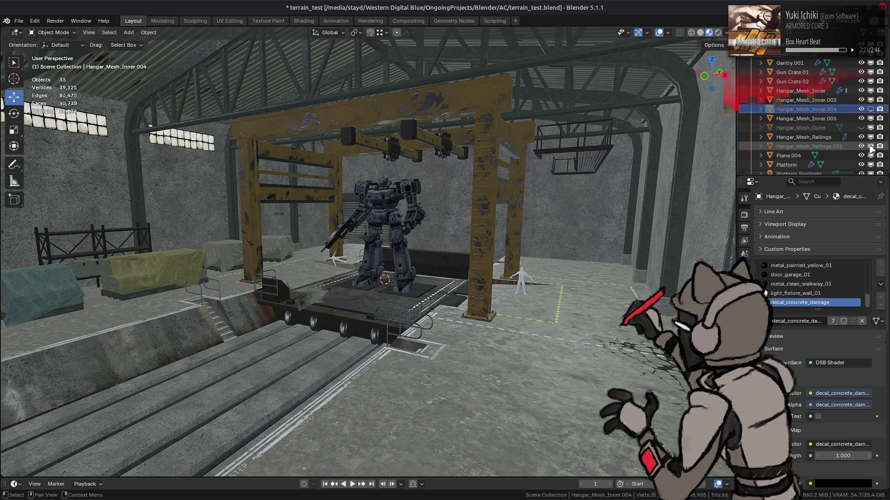
click(861, 128)
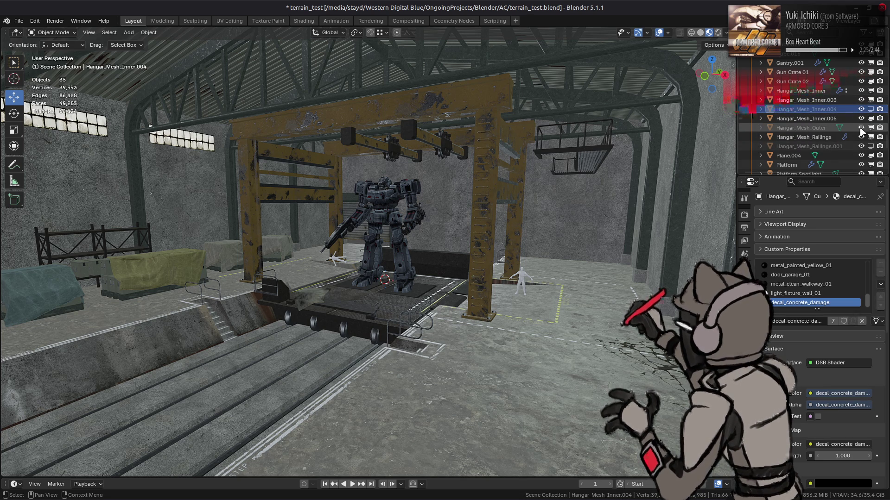
mouse_move(686, 153)
middle_down()
mouse_move(638, 156)
mouse_move(689, 166)
middle_up()
click(800, 128)
mouse_move(519, 169)
middle_down()
mouse_move(473, 175)
mouse_move(555, 299)
middle_up()
key(Tab)
scroll(458, 155, up, 5)
Try selecting Hangar_Mesh_Outer's geometry, including the linked platform piece, then everything.
key(a)
click(557, 298)
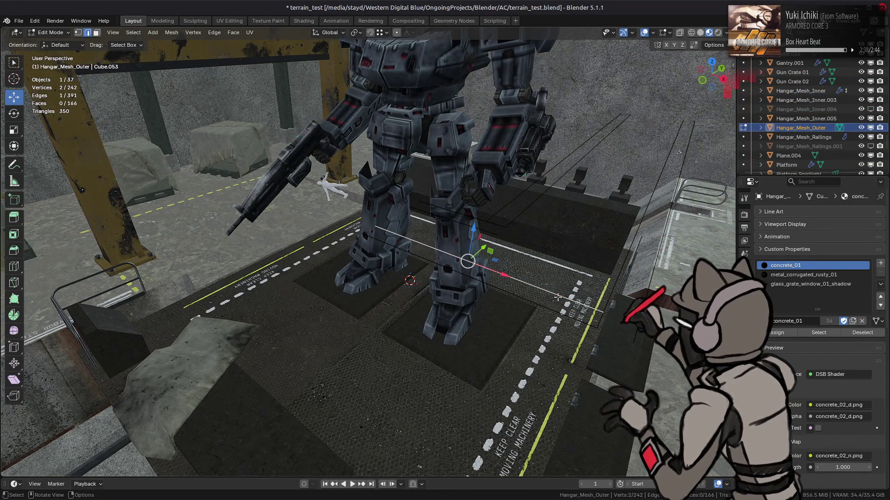
key(ctrl+l)
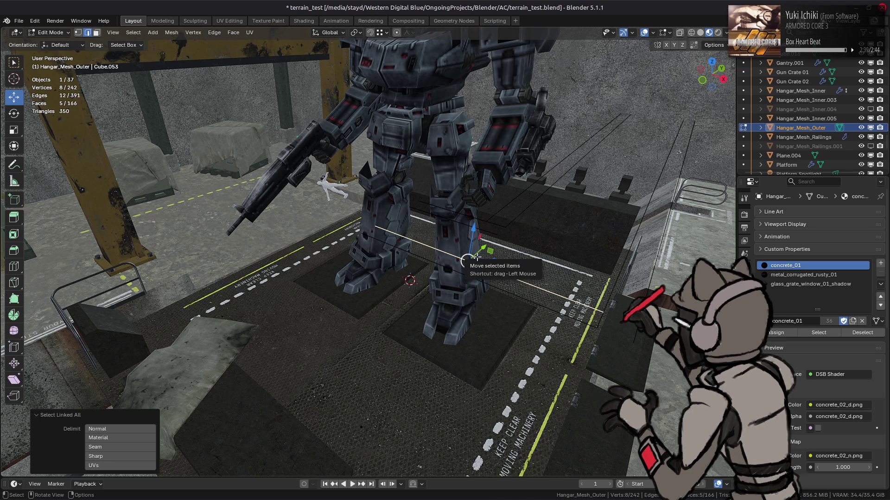
middle_drag(476, 256, 466, 253)
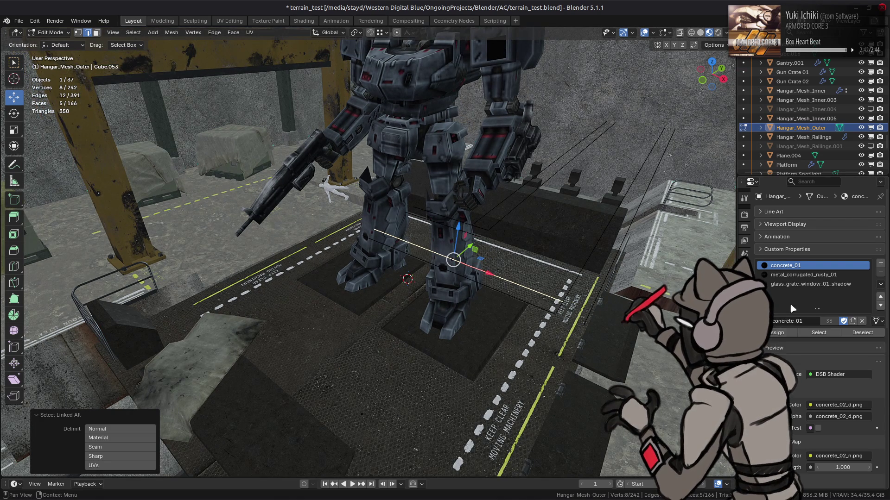
mouse_move(639, 292)
middle_down()
mouse_move(611, 286)
mouse_move(613, 261)
middle_up()
key(a)
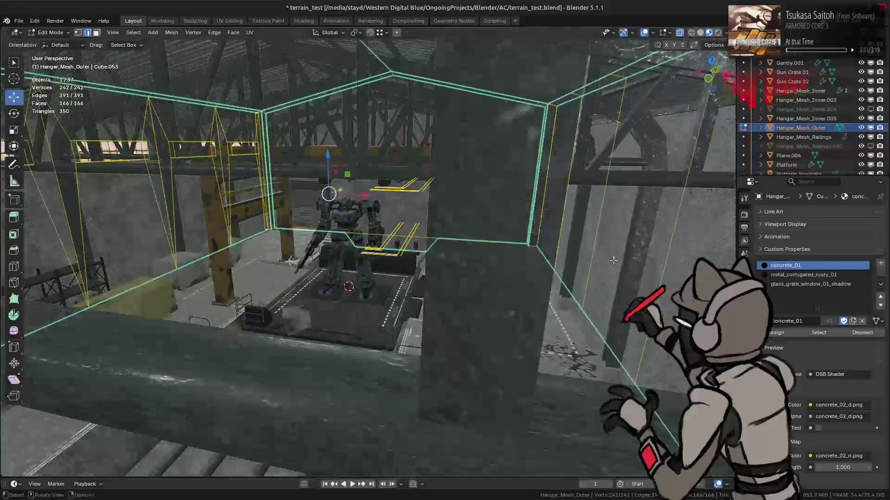
scroll(839, 122, up, 10)
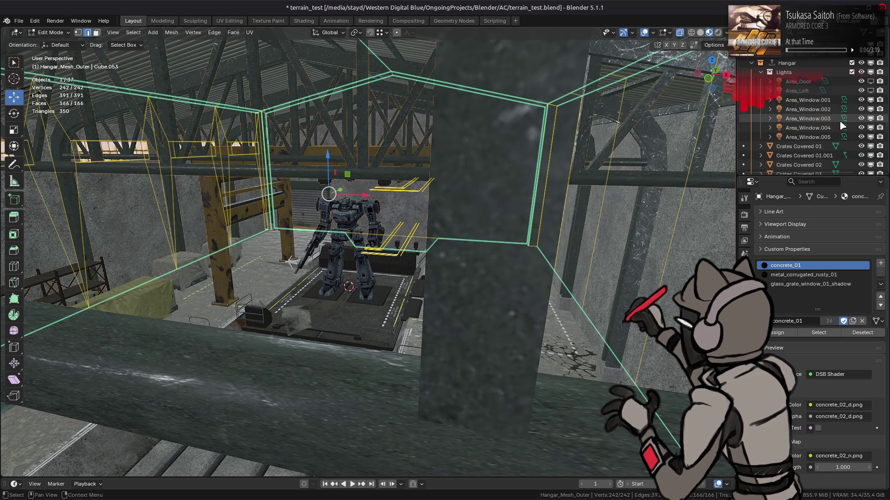
scroll(840, 121, down, 5)
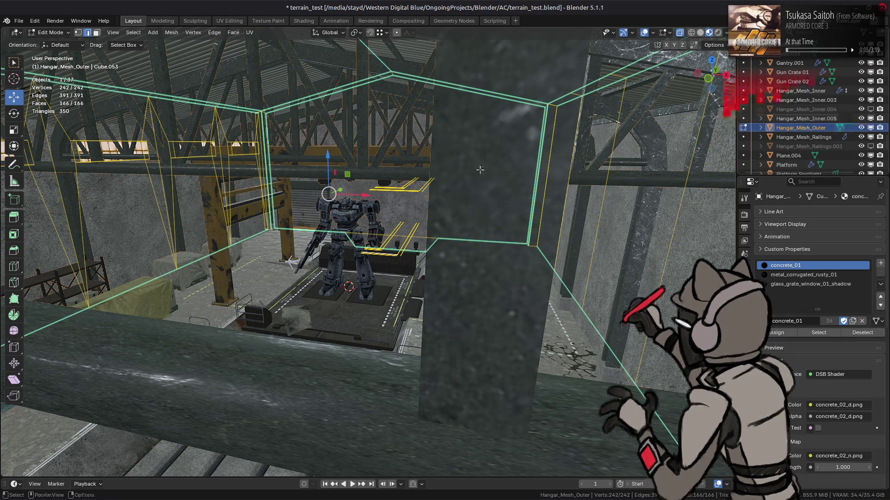
Return to Object Mode, reselect Hangar_Mesh_Outer and re-enter Edit Mode.
key(Tab)
scroll(601, 267, up, 5)
click(584, 253)
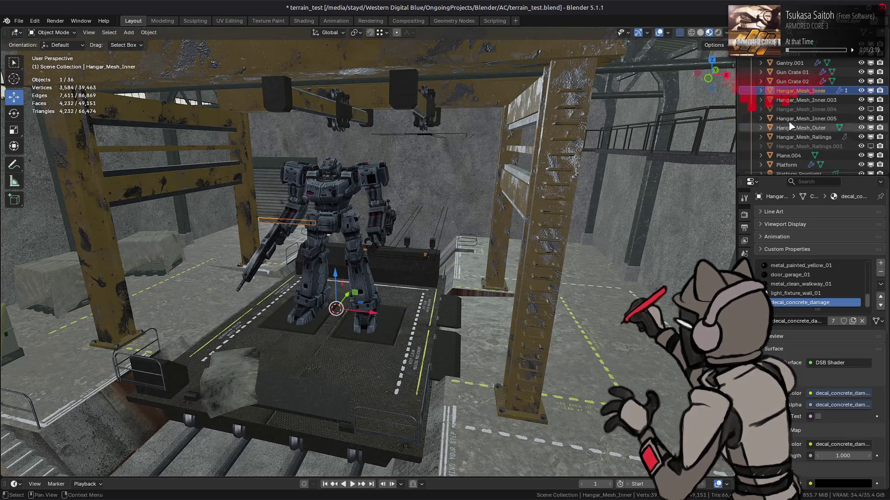
click(808, 132)
key(Tab)
scroll(479, 187, down, 6)
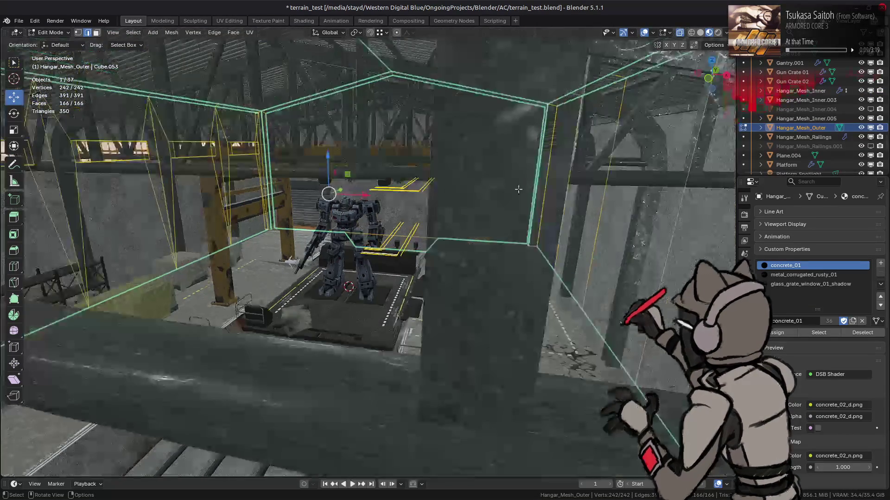
Switch to front view with X-ray on and try box-selecting parts of the wall mesh.
key(KP_1)
scroll(348, 179, up, 4)
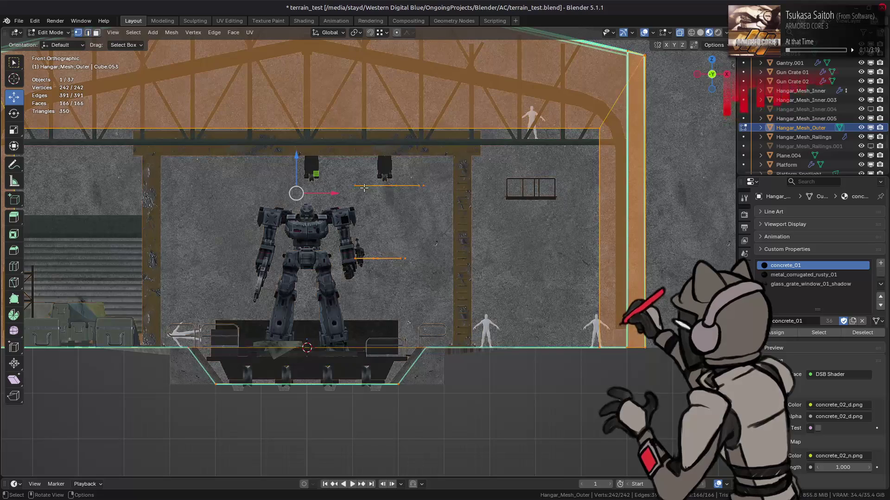
key(alt+z)
drag(337, 172, 436, 263)
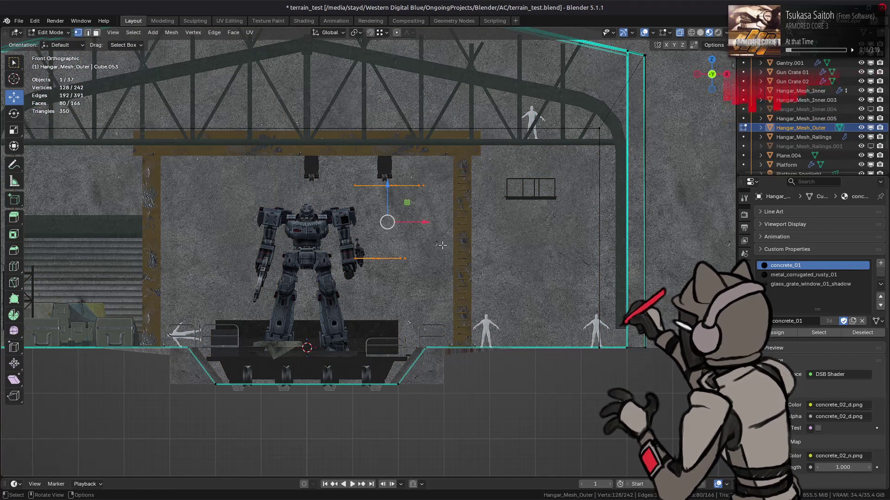
key(ctrl+z)
mouse_move(441, 245)
middle_down()
mouse_move(403, 273)
mouse_move(439, 241)
middle_up()
click(453, 246)
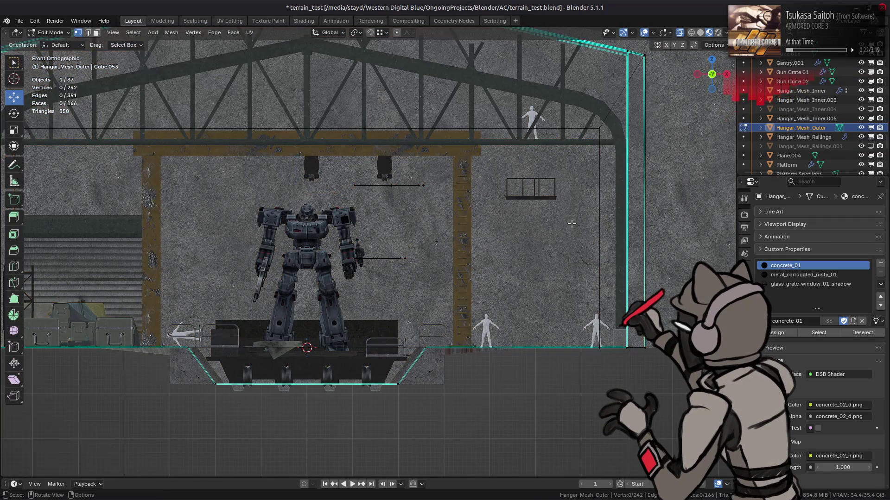
key(a)
Box-select the unwanted wall vertices and delete them, leaving 114 of 242.
drag(346, 174, 434, 278)
middle_drag(433, 278, 471, 285)
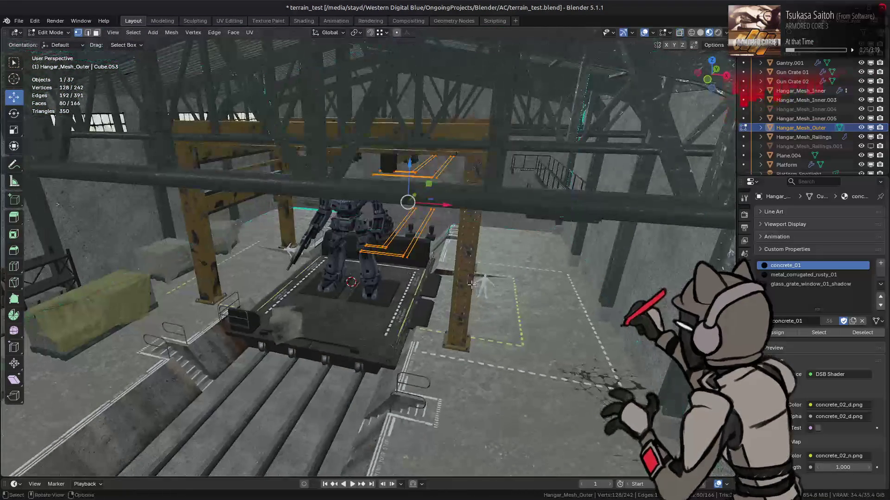
right_click(471, 285)
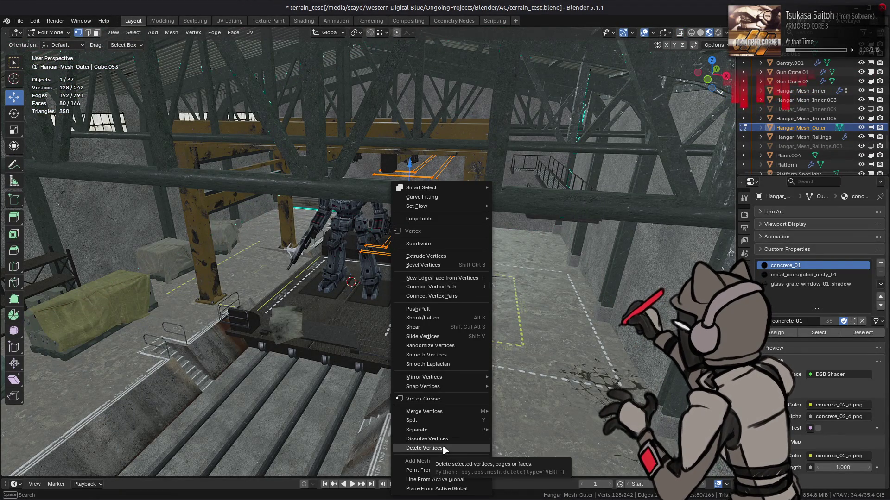
click(458, 449)
Leave Edit Mode, hide Hangar_Mesh_Outer and show Hangar_Mesh_Inner.004.
key(Tab)
click(860, 127)
click(806, 109)
click(871, 109)
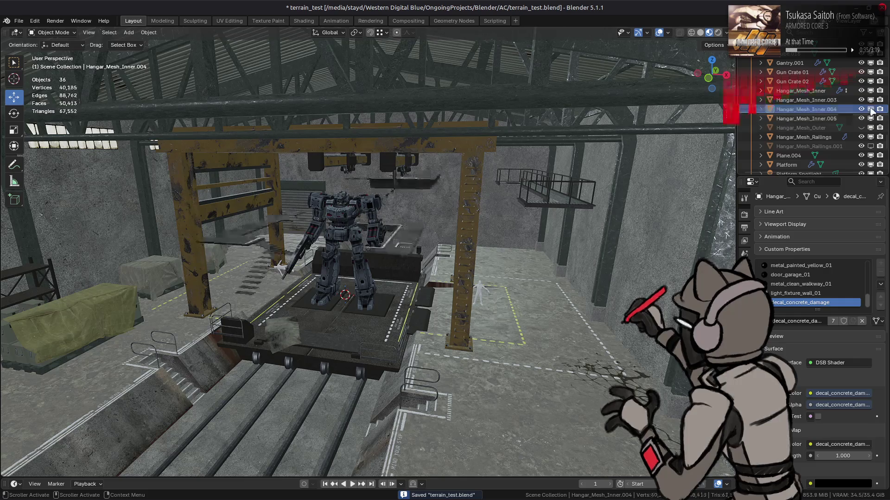
Save, then move Hangar_Mesh_Railings.001 and Hangar_Mesh_Inner.004 into another collection.
key(ctrl+s)
click(809, 146)
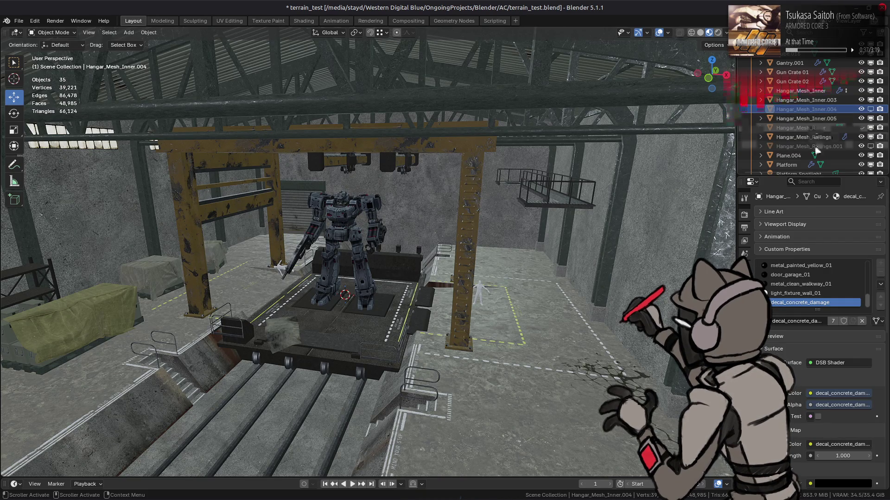
ctrl+click(806, 109)
drag(806, 109, 815, 160)
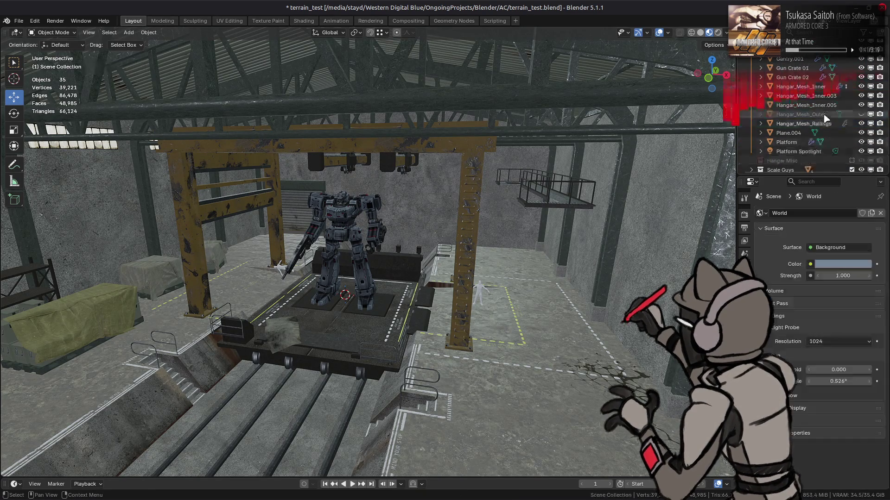
scroll(826, 114, up, 4)
scroll(825, 114, up, 8)
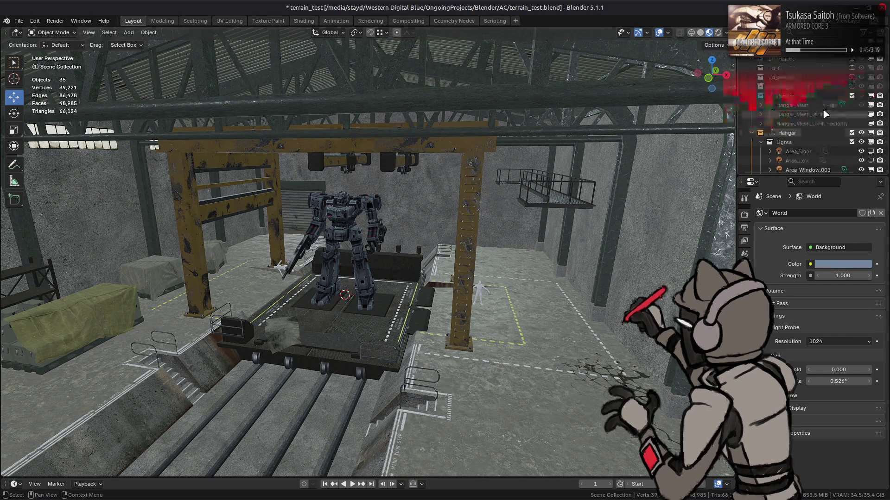
Hide Hangar, show Hangar Export, and show the LoHit collision mesh instead of HiHit.
click(861, 132)
click(861, 95)
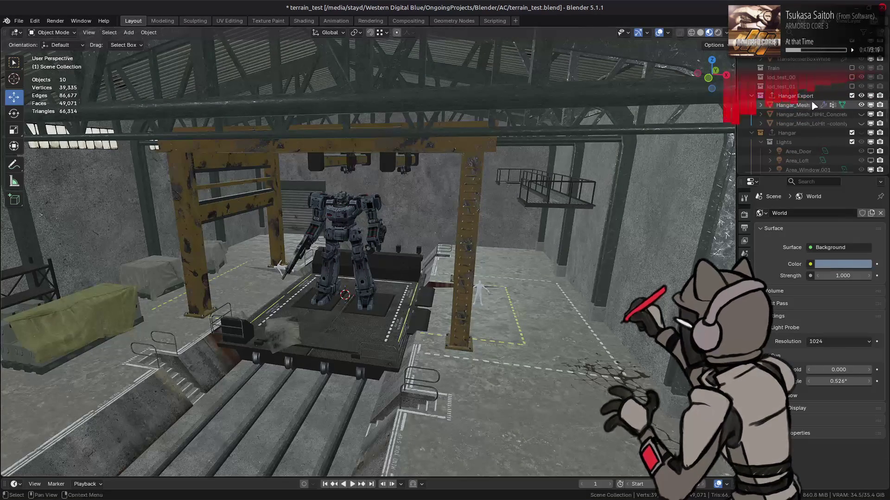
click(861, 115)
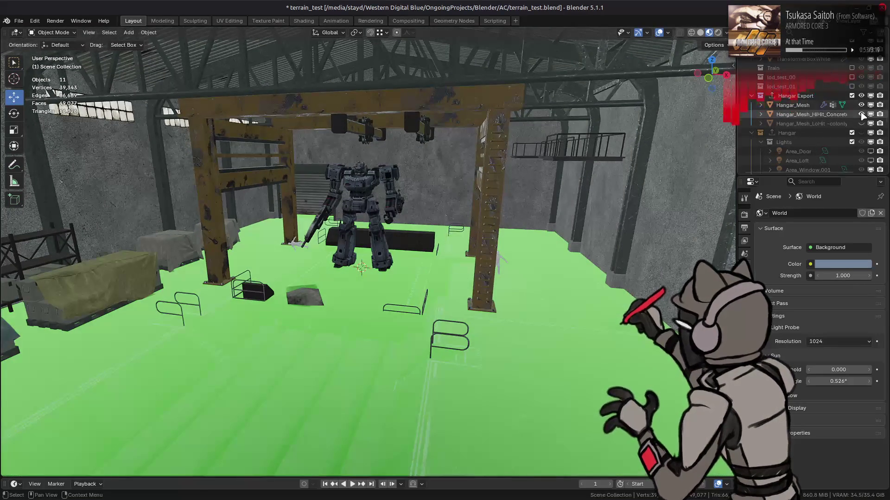
click(860, 114)
click(860, 124)
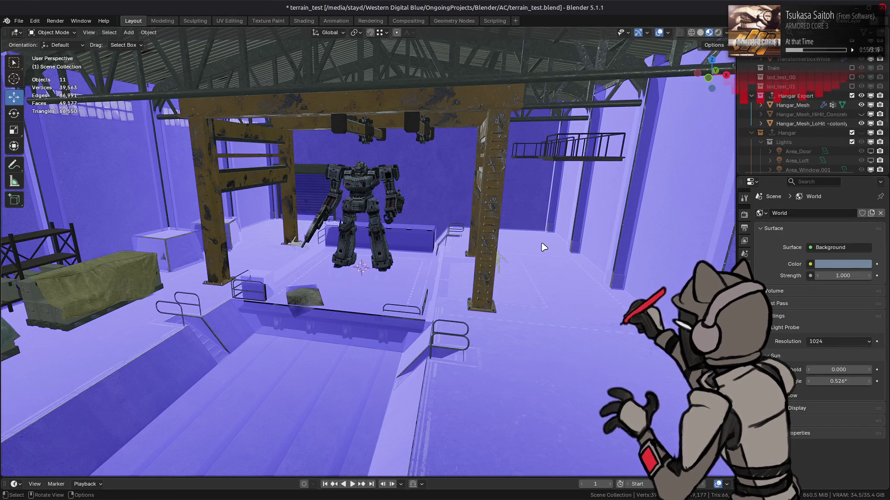
mouse_move(532, 252)
middle_down()
mouse_move(465, 293)
mouse_move(469, 242)
middle_up()
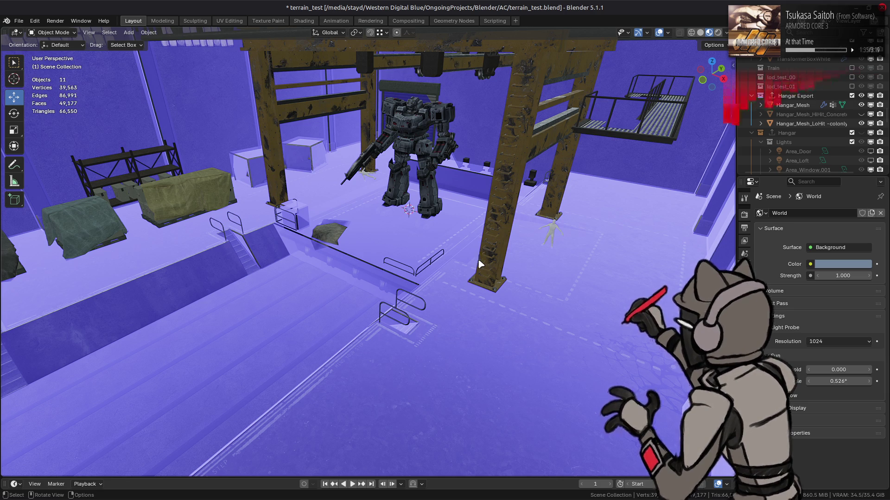
Select Hangar_Mesh, enter Edit Mode, restore overlays and pick the floor face under the mech.
mouse_move(479, 258)
middle_down()
mouse_move(387, 240)
mouse_move(331, 244)
mouse_move(423, 308)
mouse_move(481, 277)
mouse_move(487, 240)
middle_up()
click(423, 308)
key(Tab)
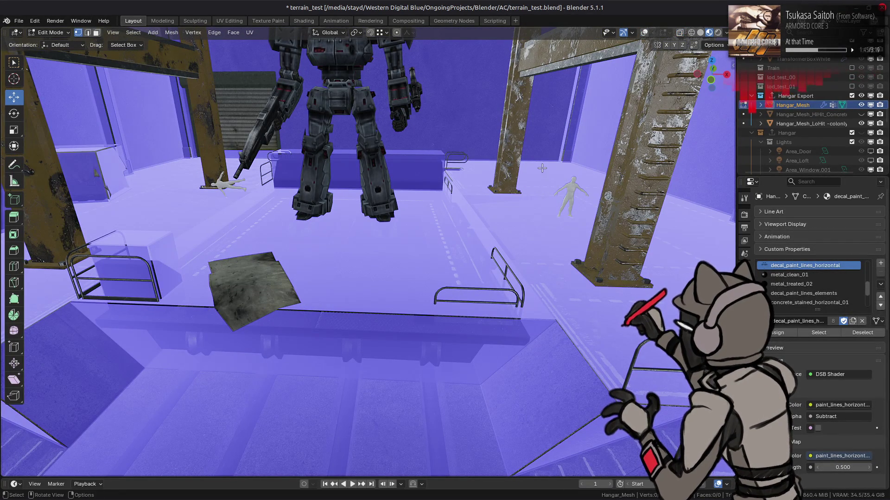
key(shift+alt+z)
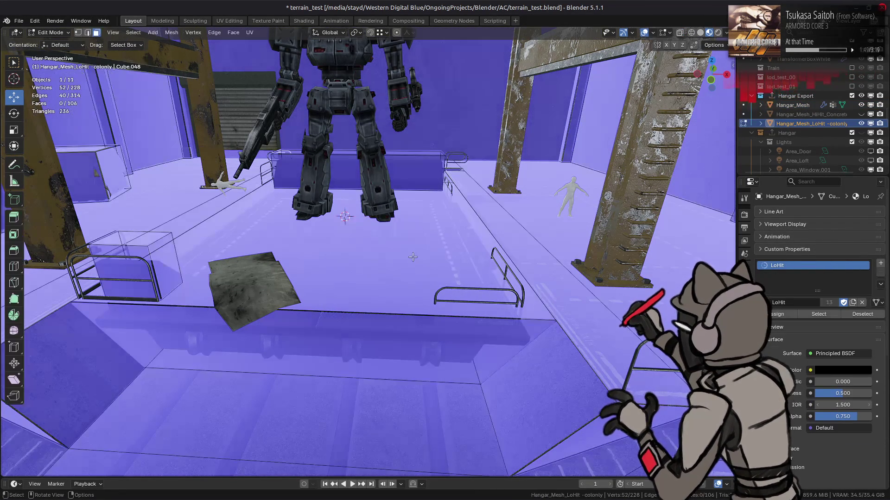
click(413, 265)
Move the floor face under the mech's platform down 0.5 m along Z.
middle_drag(414, 265, 361, 194)
key(g)
key(z)
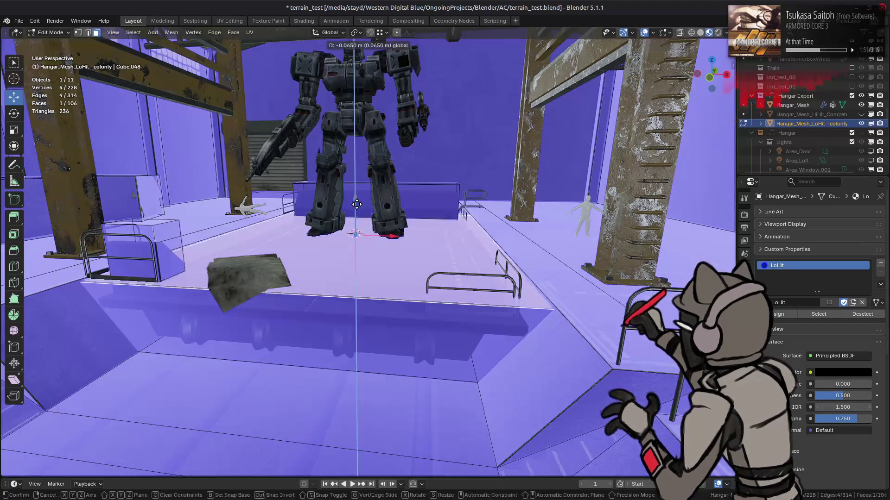
text(5-)
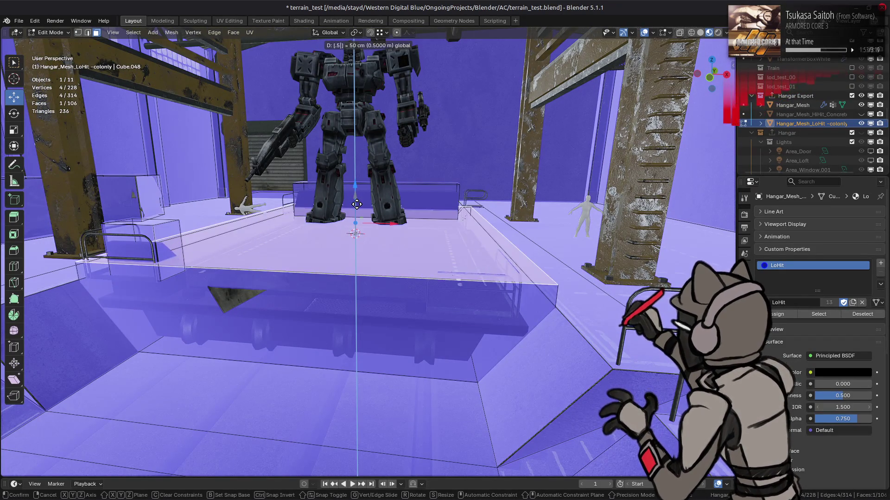
key(Return)
Deselect the moved face and select a ring of floor edges.
mouse_move(414, 215)
middle_down()
mouse_move(449, 232)
mouse_move(464, 217)
middle_up()
scroll(480, 216, down, 5)
key(alt+a)
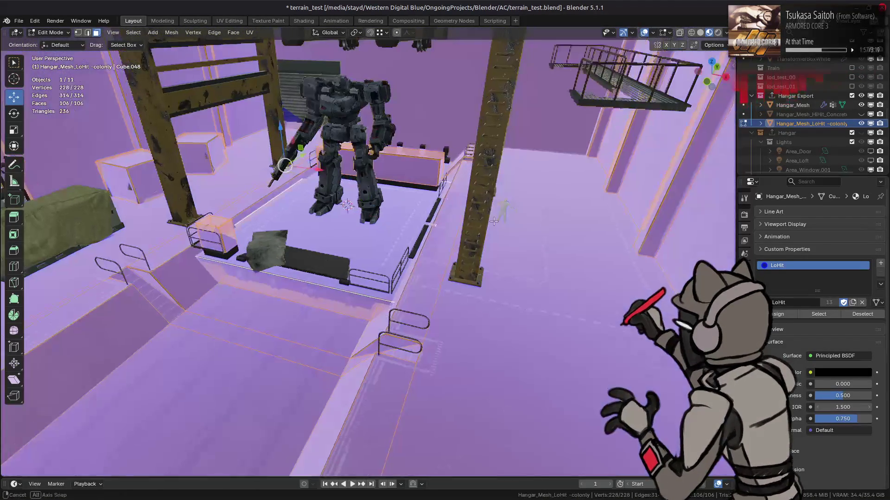
scroll(484, 213, up, 5)
mouse_move(502, 208)
middle_down()
mouse_move(427, 199)
mouse_move(438, 246)
mouse_move(421, 238)
mouse_move(409, 248)
middle_up()
ctrl+alt+click(420, 238)
Subdivide the floor edge ring, then undo the subdivision.
scroll(402, 261, up, 5)
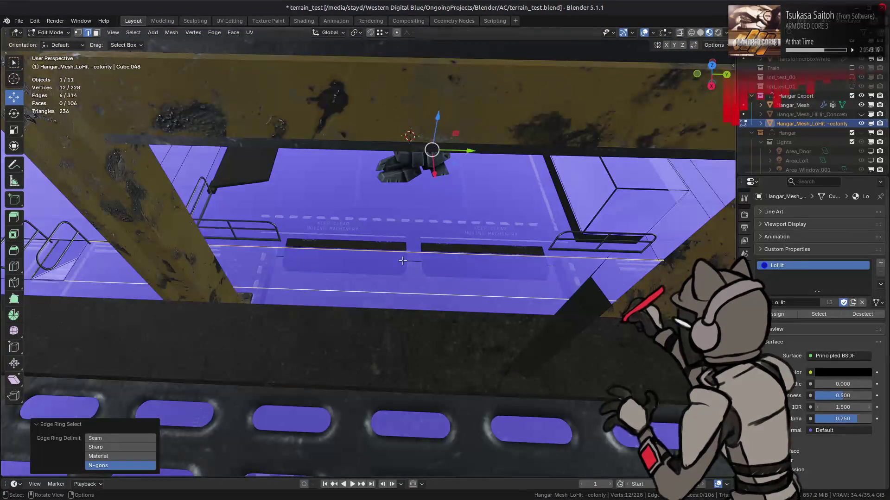
scroll(402, 261, down, 5)
right_click(403, 231)
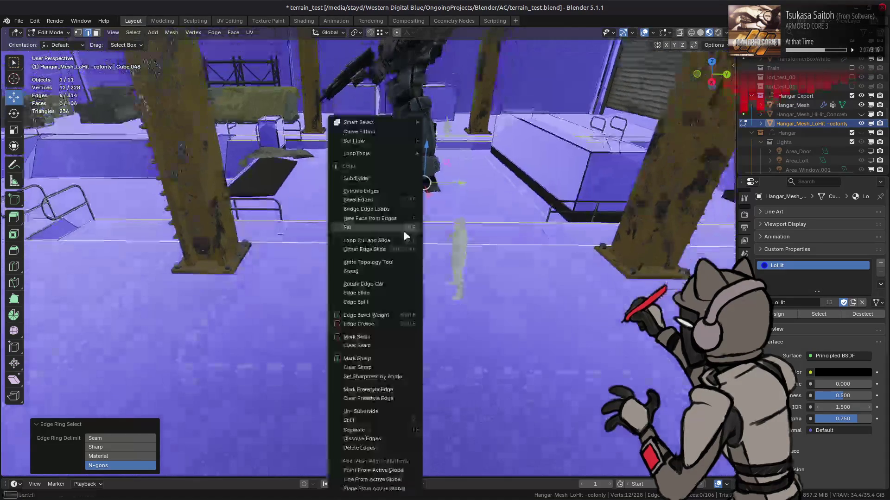
click(368, 175)
mouse_move(225, 361)
middle_down()
mouse_move(523, 292)
mouse_move(494, 293)
middle_up()
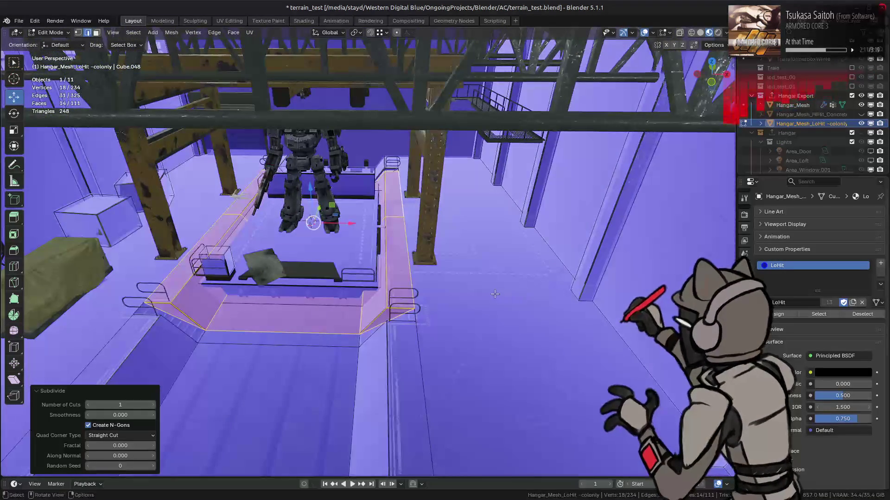
key(Escape)
key(ctrl+z)
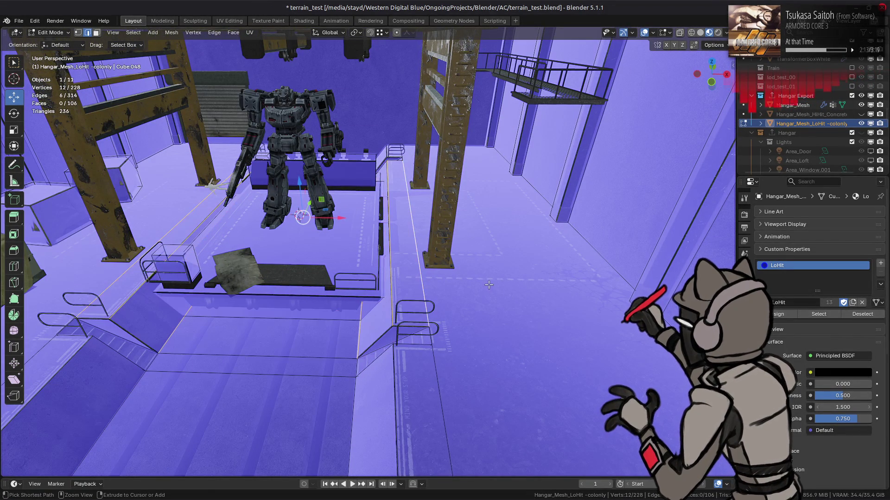
middle_drag(484, 284, 497, 283)
Select the linked collision floor geometry and frame the view on it.
key(3)
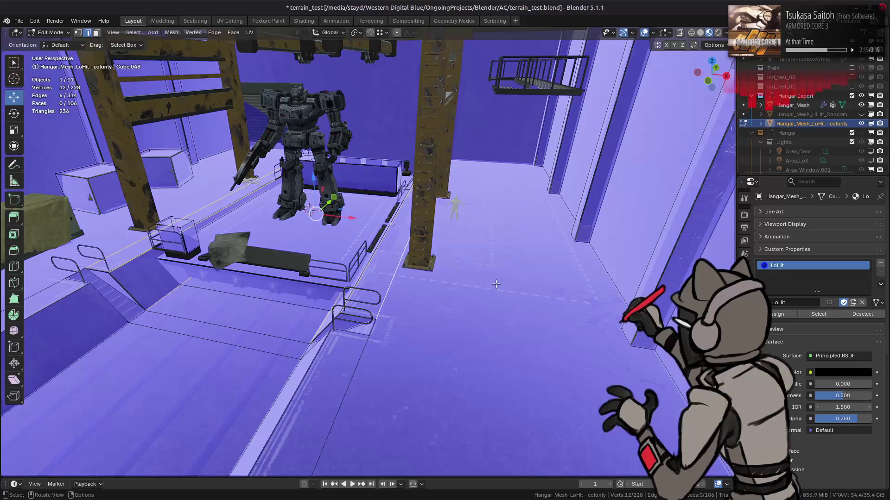
click(496, 282)
key(ctrl+l)
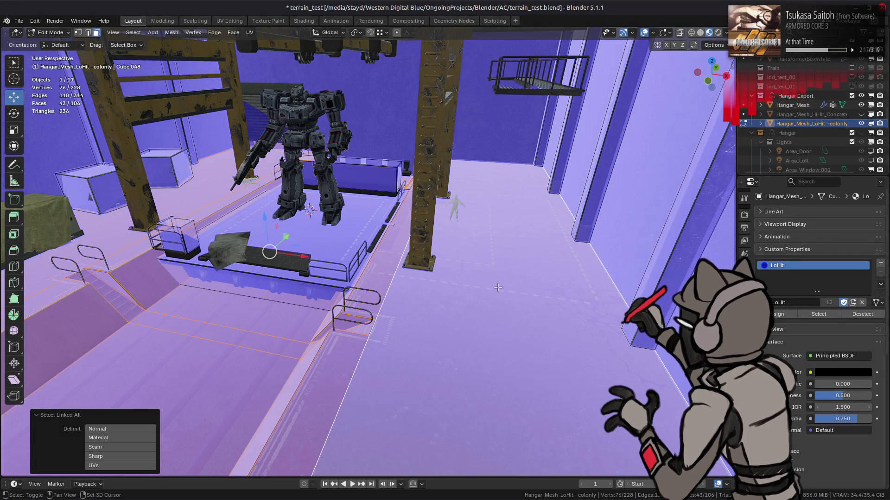
key(2)
click(597, 253)
middle_drag(499, 243, 507, 190)
key(ctrl+z)
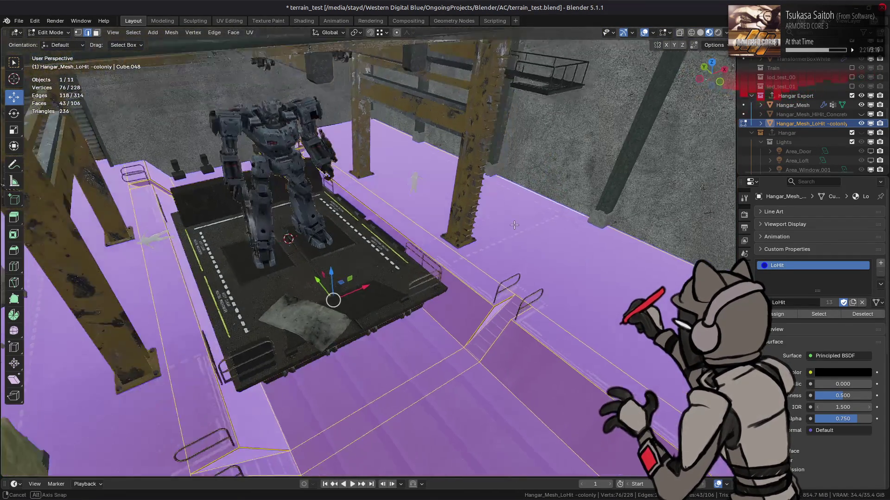
key(KP_Decimal)
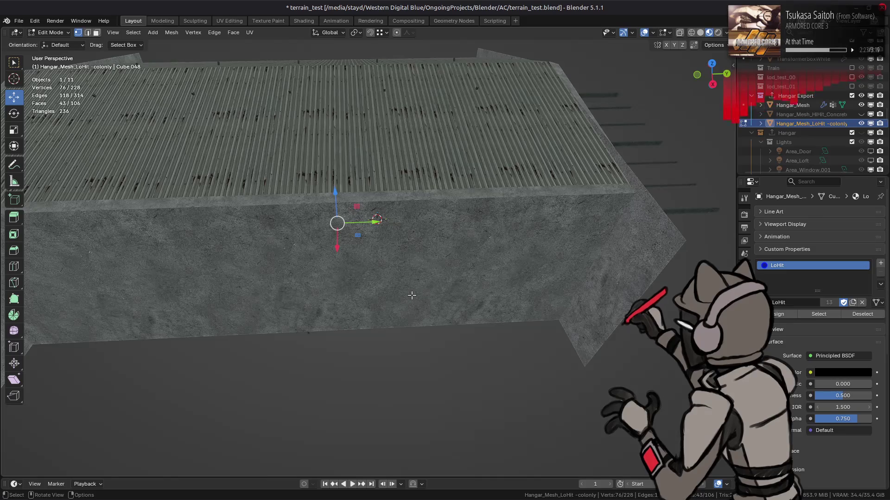
middle_drag(412, 295, 438, 284)
key(KP_Decimal)
Select the floor's edge vertices, excluding the inner floor vertices.
drag(185, 106, 601, 152)
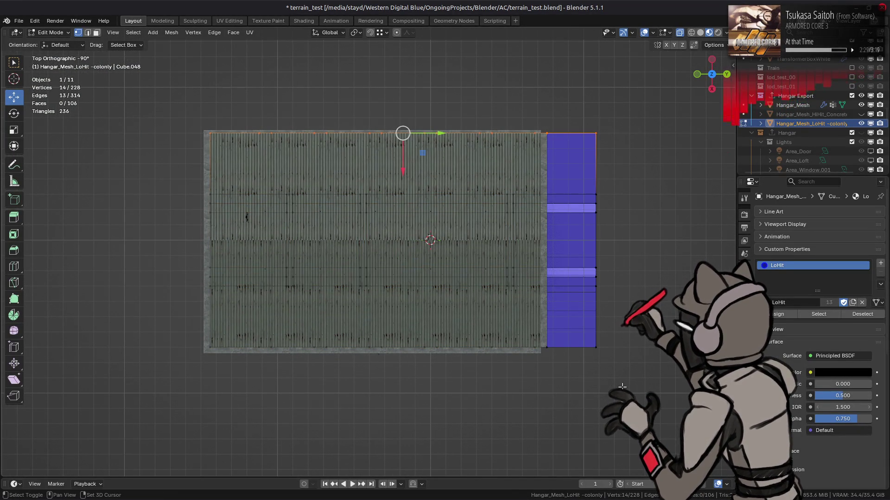
key(3)
click(413, 287)
key(1)
drag(251, 336, 555, 372)
mouse_move(563, 110)
mouse_down()
mouse_move(502, 146)
mouse_move(247, 161)
mouse_up()
mouse_move(250, 162)
middle_down()
mouse_move(282, 185)
mouse_move(315, 192)
middle_up()
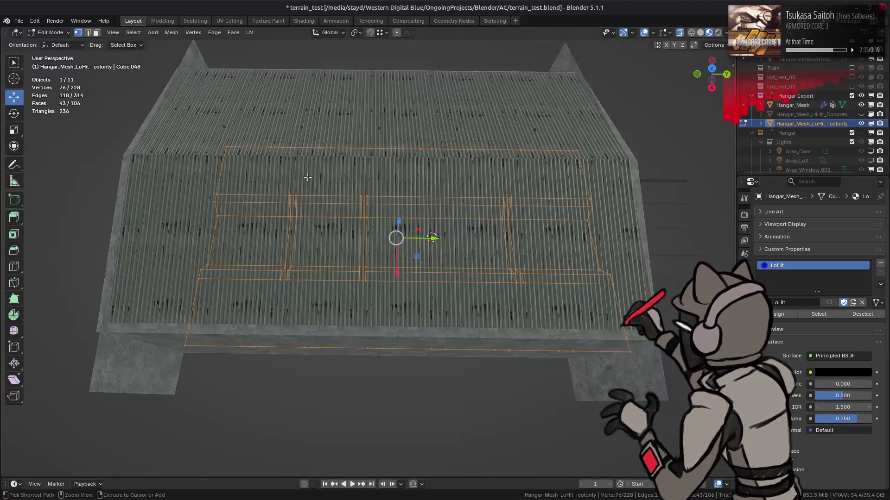
ctrl+drag(190, 167, 620, 334)
Merge the selected vertices by distance with a 2 m merge distance.
right_click(292, 273)
mouse_move(299, 410)
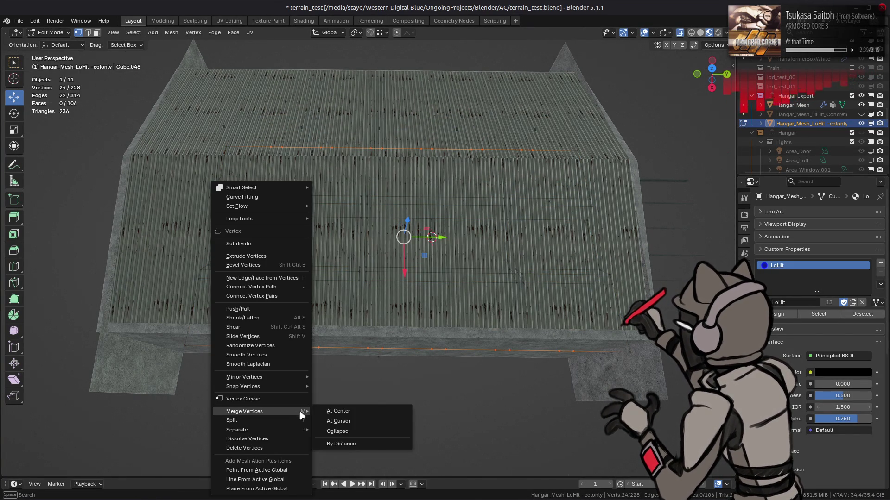
click(343, 444)
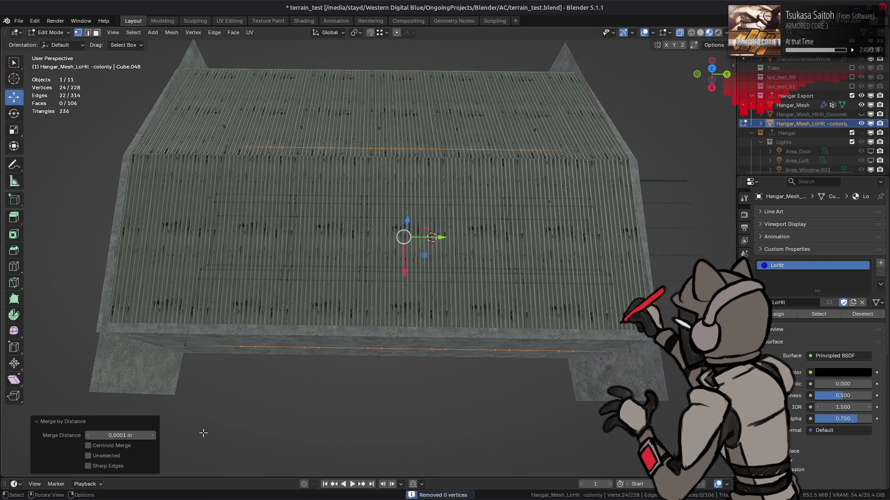
click(123, 436)
text(2)
key(Return)
click(325, 307)
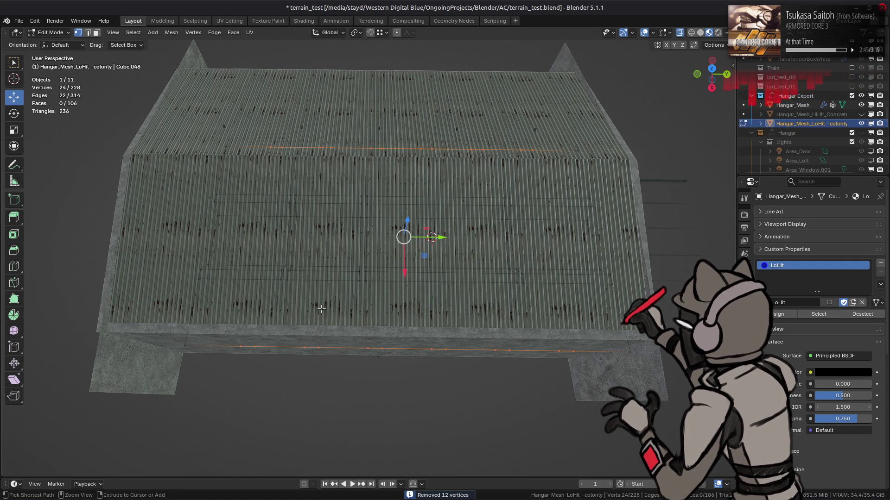
middle_drag(332, 304, 331, 332)
Dissolve the two extra vertices on the floor's top edge.
key(ctrl+l)
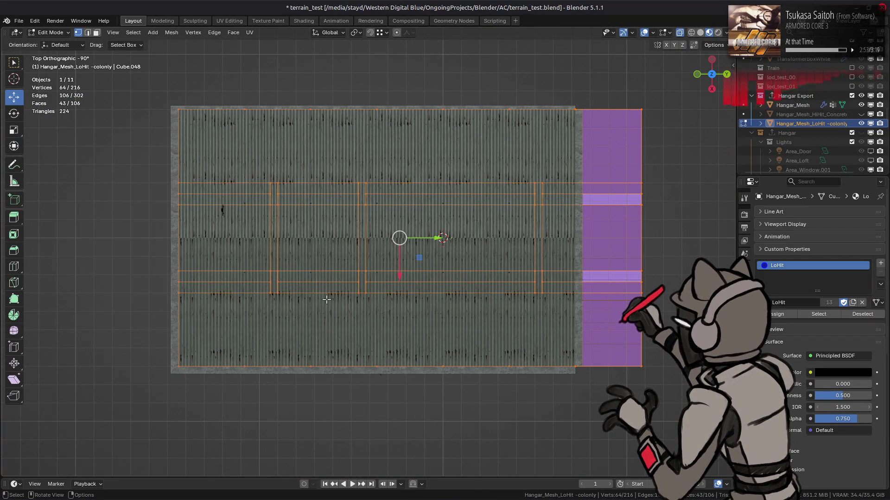
mouse_move(297, 98)
mouse_down()
mouse_move(320, 131)
mouse_move(307, 110)
mouse_up()
right_click(327, 376)
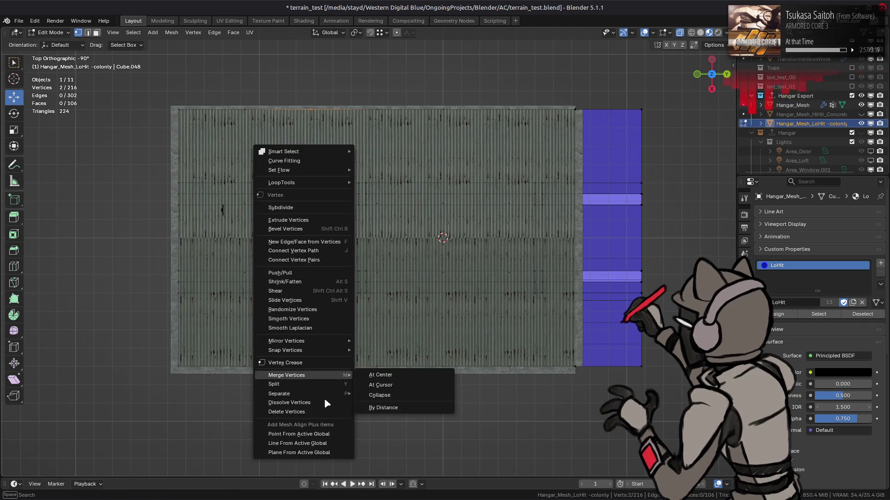
click(327, 403)
Dissolve the remaining redundant top and bottom edge vertices, then hide the textured Hangar_Mesh.
key(ctrl+l)
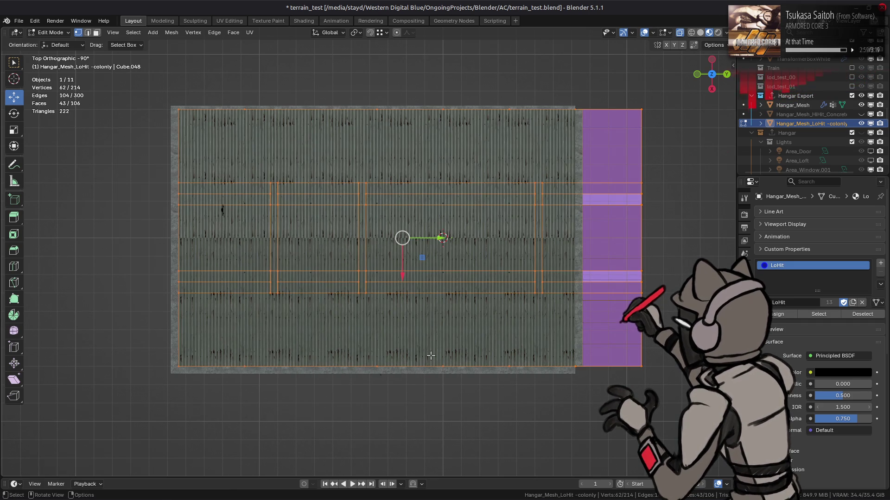
drag(431, 356, 524, 406)
shift+drag(423, 93, 529, 146)
right_click(447, 202)
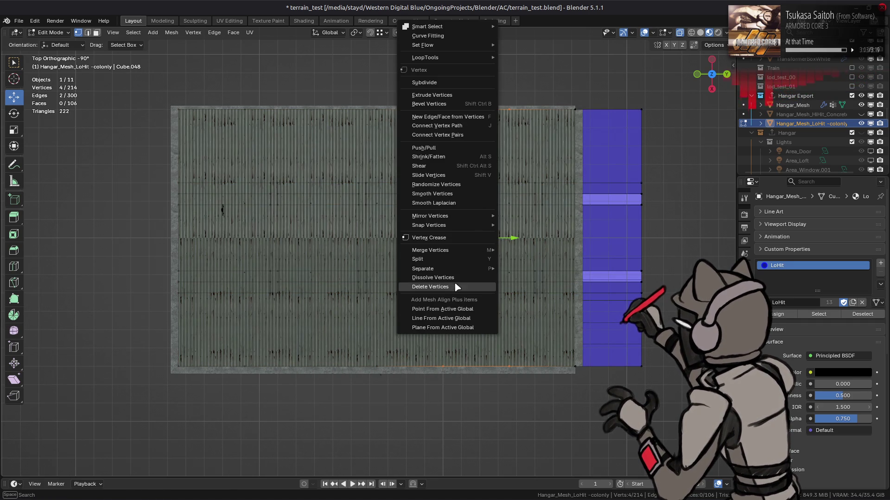
click(445, 281)
middle_drag(445, 274, 661, 159)
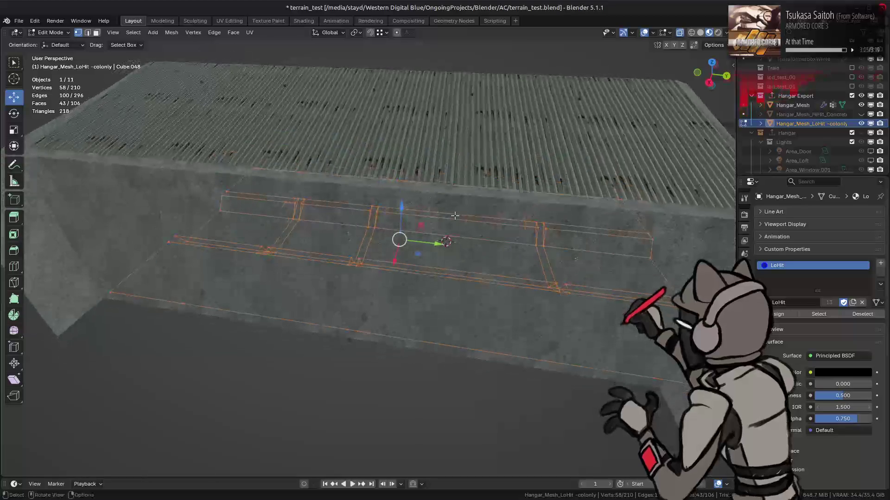
click(861, 104)
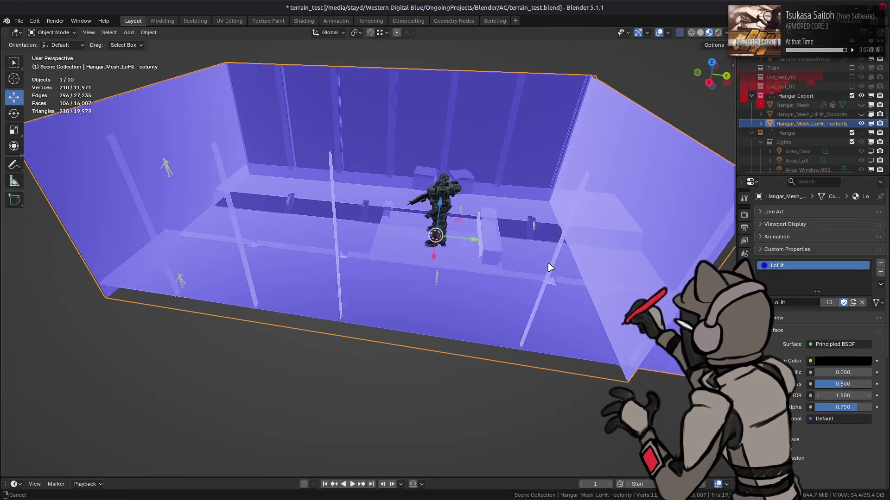
Isolate the collision floor with Shift+H and select the first notch's far and near vertices.
key(shift+h)
mouse_move(605, 352)
middle_down()
mouse_move(584, 296)
mouse_move(473, 292)
middle_up()
click(550, 161)
shift+click(597, 395)
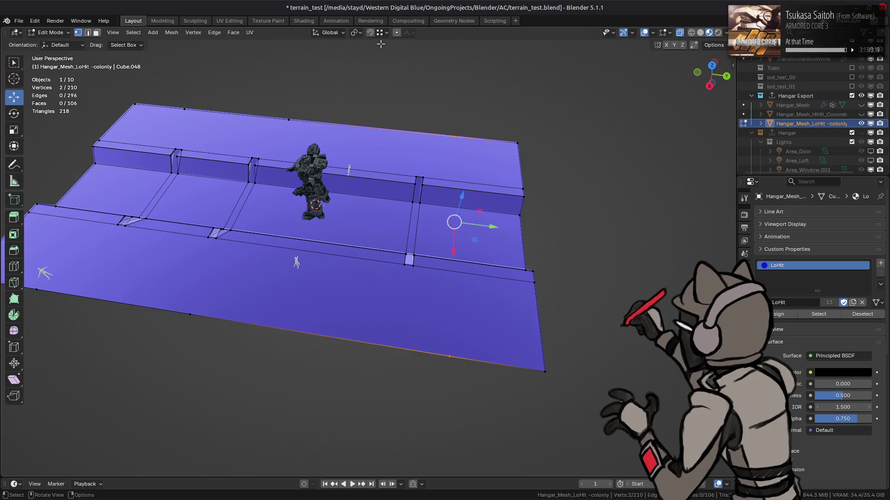
scroll(353, 195, up, 3)
mouse_move(417, 185)
middle_down()
mouse_move(195, 163)
mouse_move(211, 206)
middle_up()
Slide the first notch vertex pair along Y, setting the move distance to 0.5 m.
key(g)
key(y)
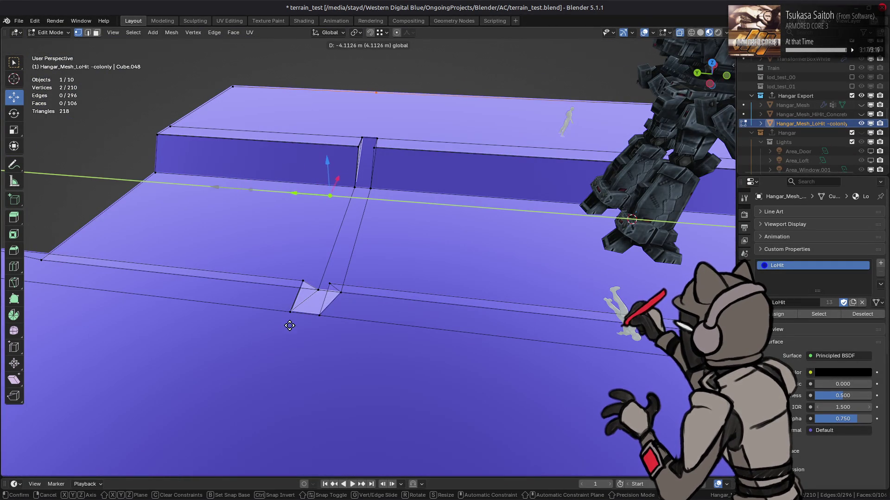
click(297, 321)
key(g)
key(y)
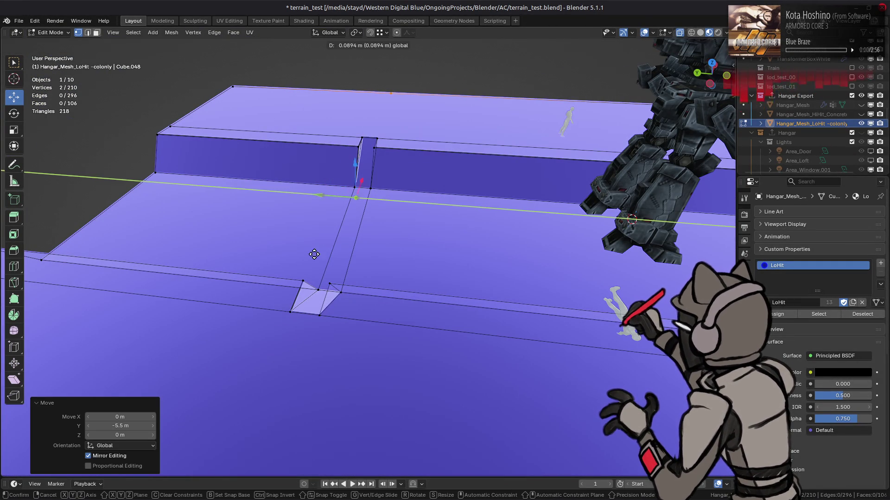
click(287, 318)
click(134, 426)
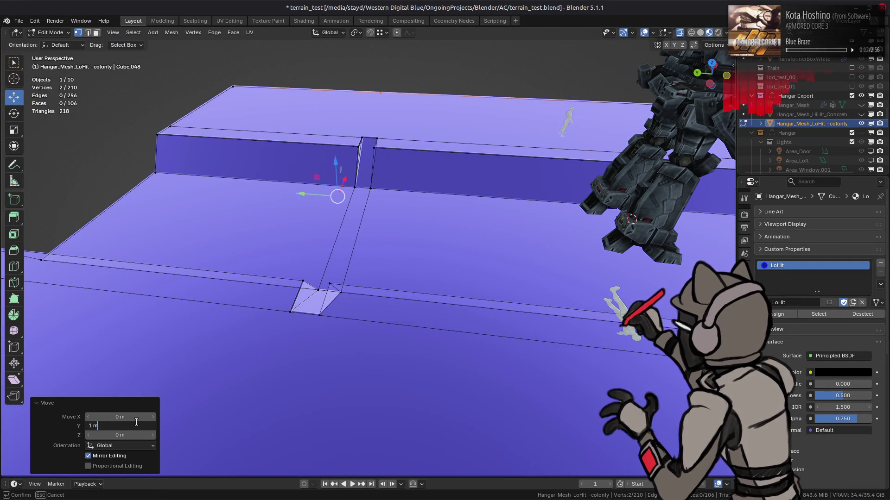
key(Return)
Select the next notch's bottom and top vertices and move them 0.5 m along Y.
middle_drag(417, 241, 437, 234)
click(406, 359)
shift+click(432, 133)
mouse_move(432, 133)
middle_down()
mouse_move(335, 126)
mouse_move(333, 146)
middle_up()
mouse_move(333, 147)
mouse_down()
mouse_move(305, 150)
mouse_move(302, 124)
mouse_move(294, 215)
mouse_move(283, 209)
mouse_up()
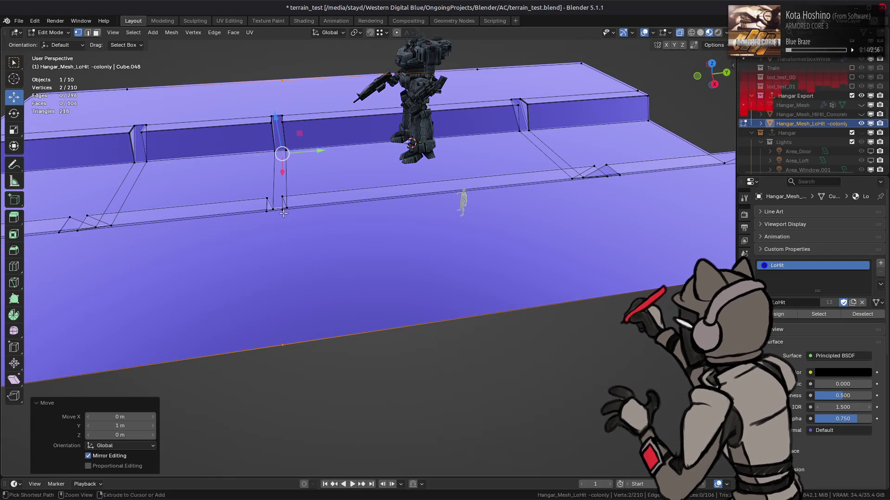
click(131, 425)
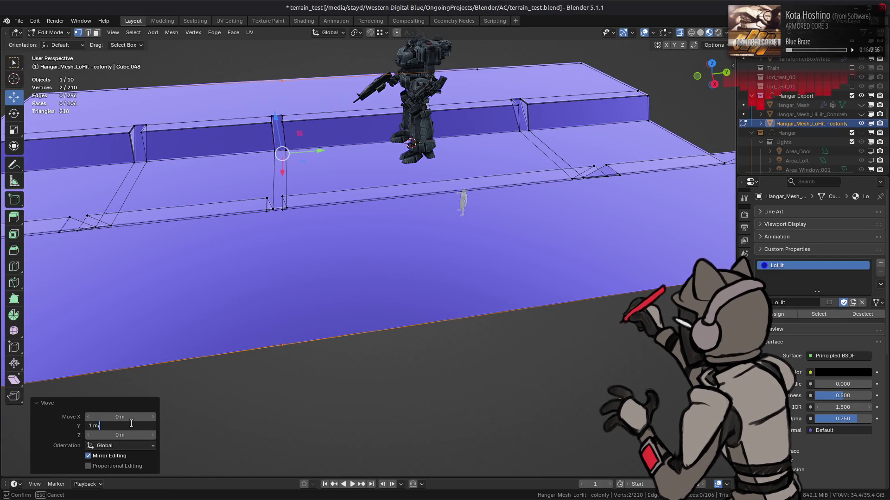
key(BackSpace)
key(BackSpace)
key(BackSpace)
text(0.5)
key(Return)
Move another notch's vertex pair 3.5 m along Y, cancelling the invalid follow-up move.
mouse_move(191, 285)
middle_down()
mouse_move(387, 279)
mouse_move(308, 338)
mouse_move(283, 146)
middle_up()
click(307, 337)
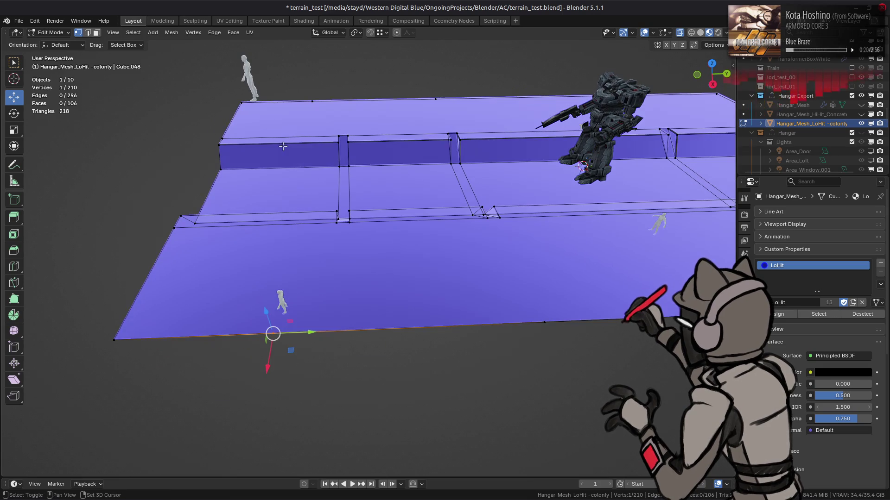
shift+click(311, 101)
key(g)
key(y)
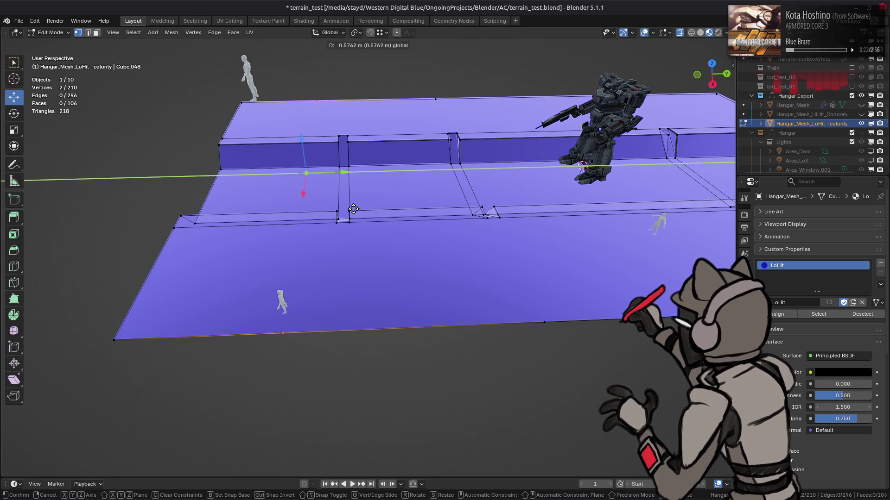
click(333, 230)
drag(376, 173, 382, 179)
text(.)
key(Escape)
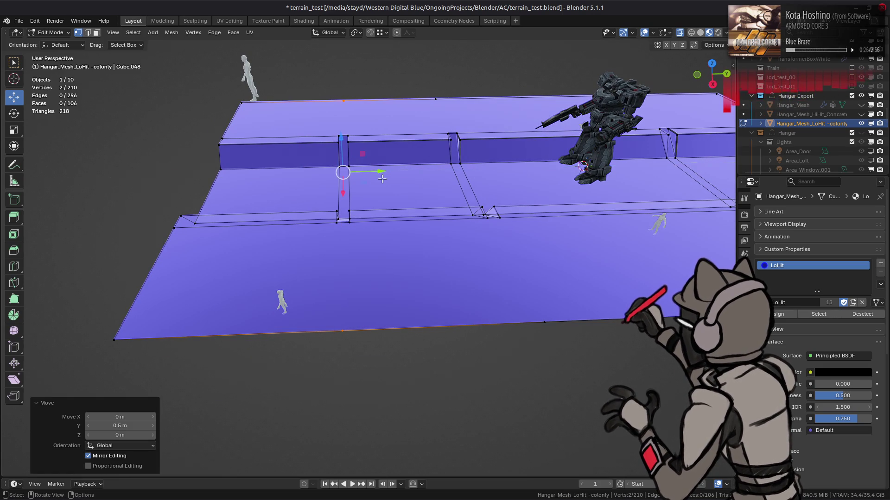
Deselect the vertices, reveal the hidden collision parts, and show the textured Hangar_Mesh again.
key(alt+a)
mouse_move(383, 180)
middle_down()
mouse_move(445, 220)
mouse_move(435, 248)
middle_up()
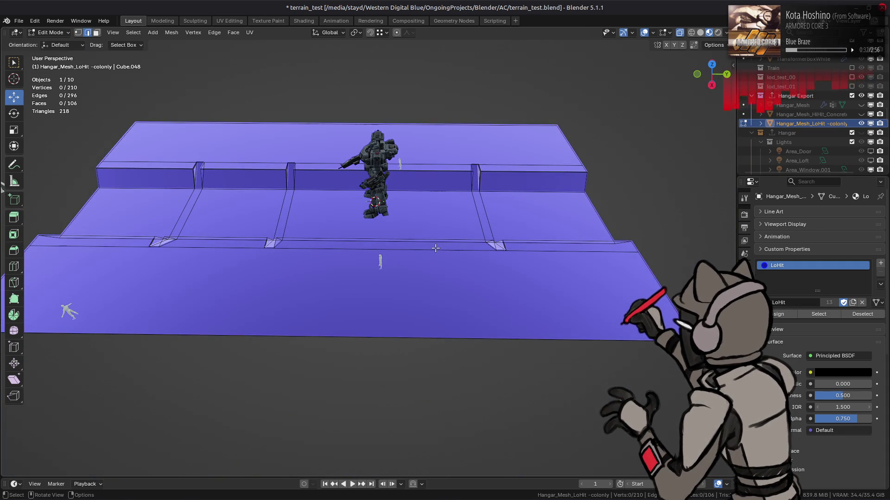
key(alt+z)
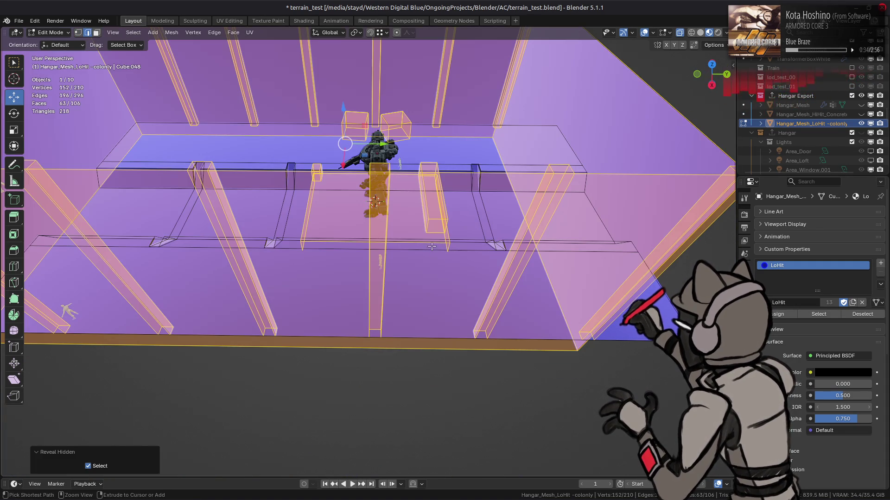
key(alt+z)
click(861, 105)
scroll(446, 217, up, 4)
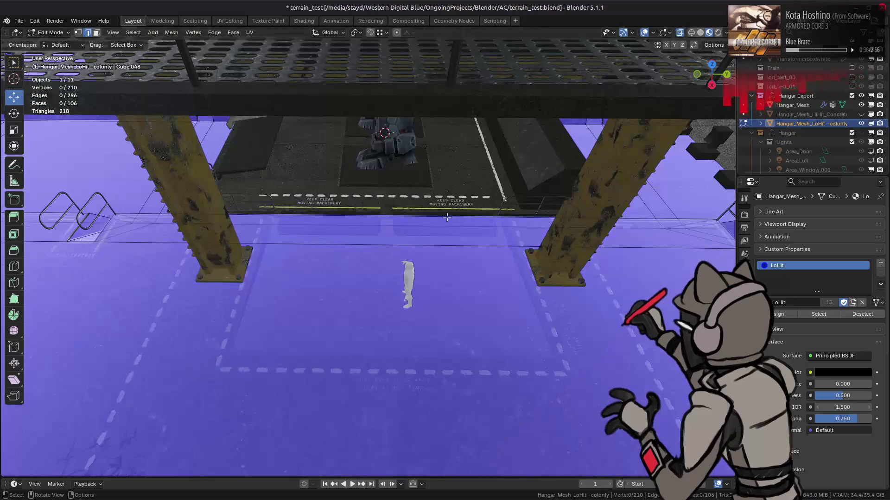
Hide the textured hangar and select a ring of edges across the collision floor.
middle_drag(446, 216, 410, 236)
ctrl+alt+click(410, 237)
key(KP_Decimal)
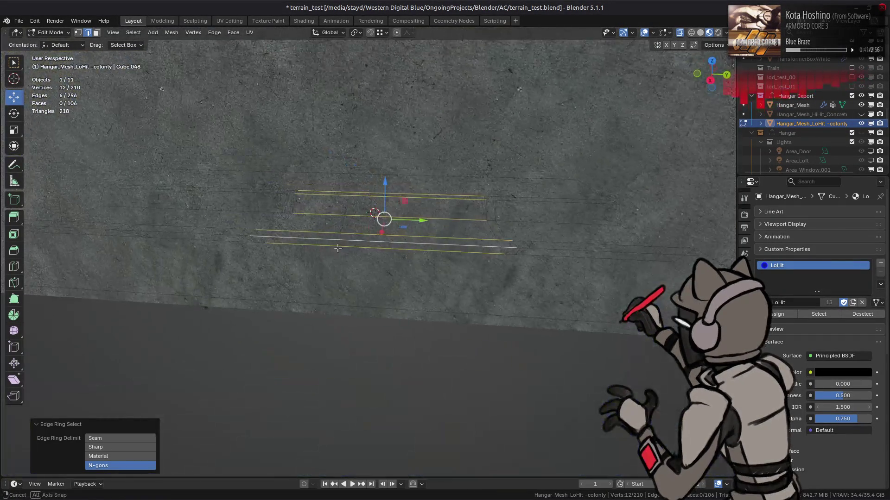
middle_drag(390, 226, 403, 260)
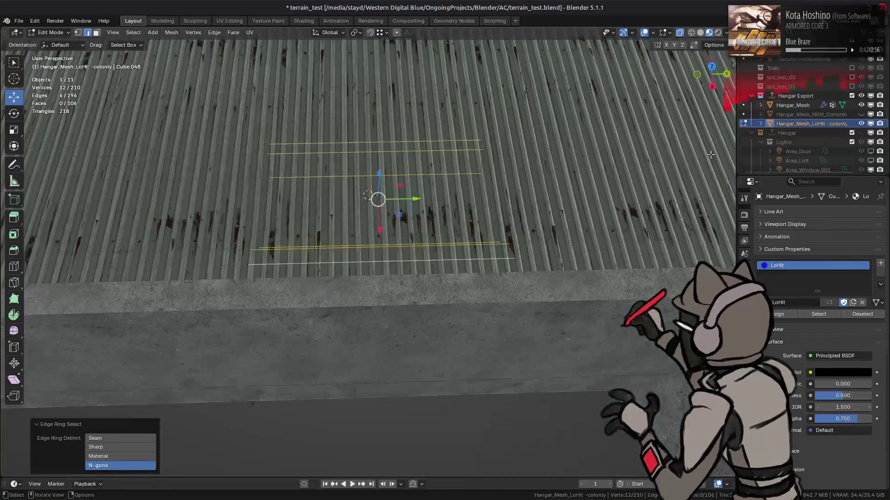
click(861, 105)
shift+click(384, 380)
middle_drag(387, 166, 391, 132)
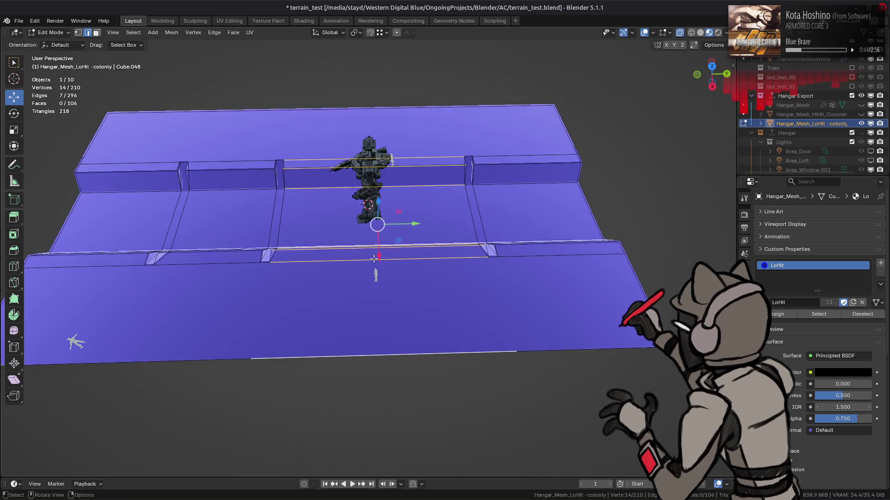
shift+click(391, 108)
Subdivide the edge ring and flatten the new loop straight with S Y 0.
right_click(392, 138)
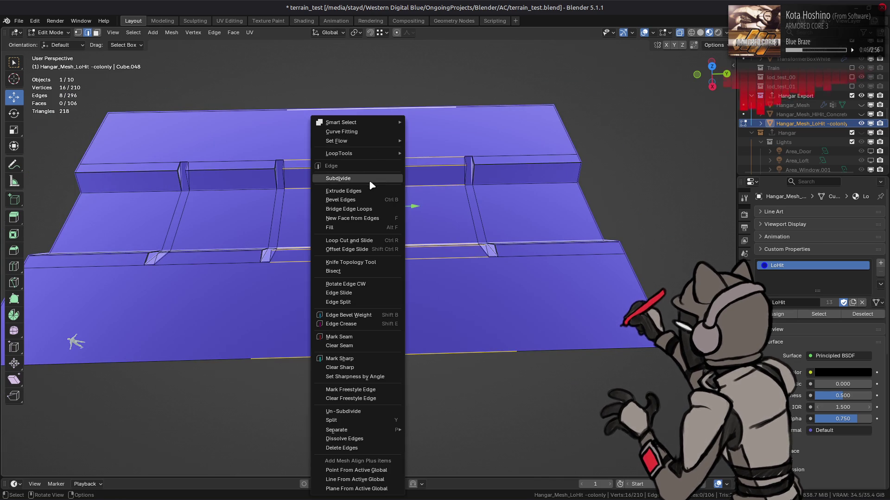
click(366, 177)
scroll(367, 177, up, 2)
alt+click(379, 234)
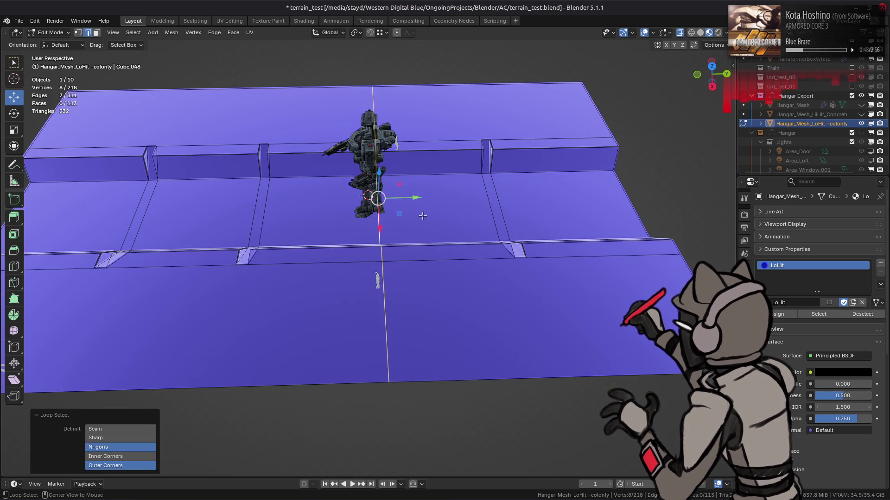
key(s)
text(y)
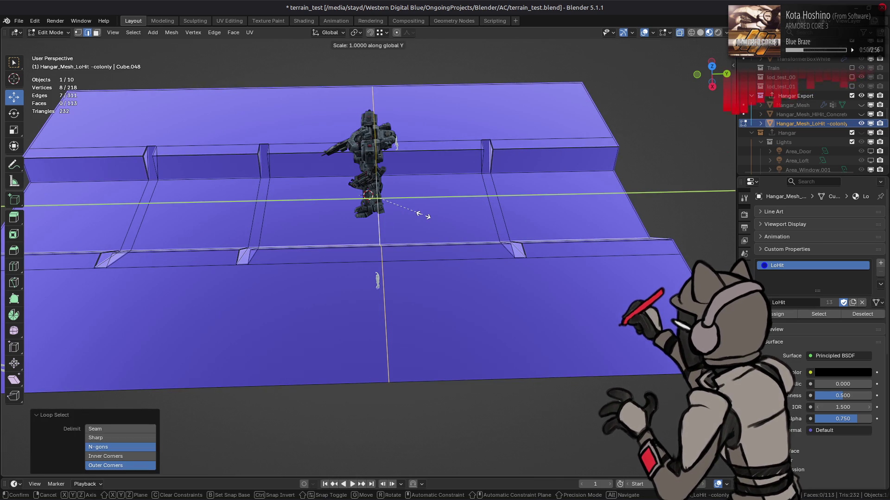
text(0)
key(Return)
Bevel the straightened loop to a 4 m wide strip, then deselect and pick a strip edge loop.
middle_drag(422, 215, 440, 207)
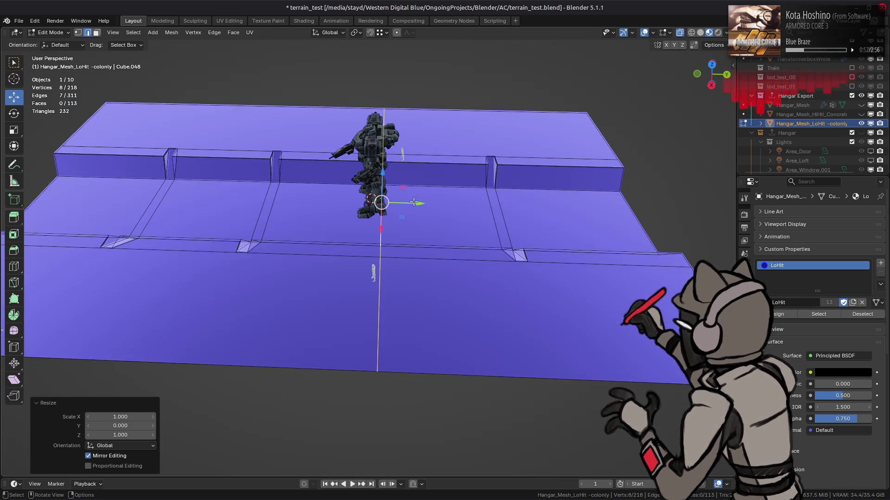
scroll(441, 195, up, 6)
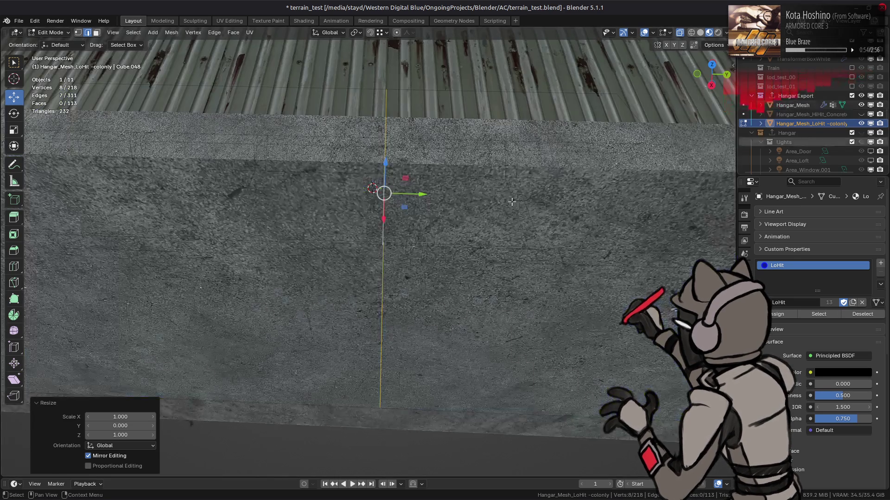
scroll(441, 195, down, 4)
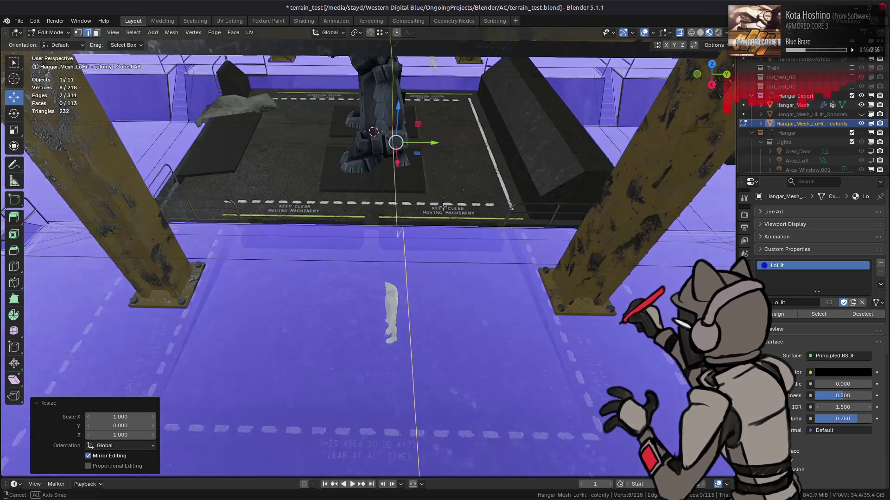
key(ctrl+b)
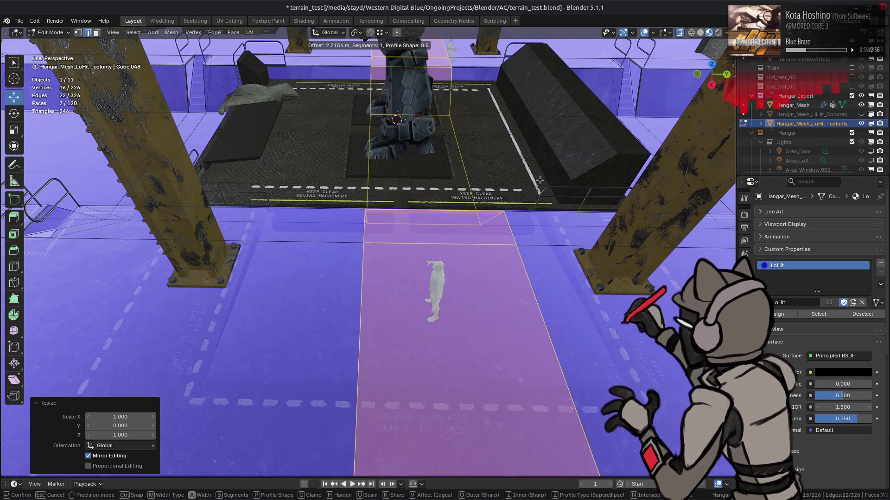
text(5)
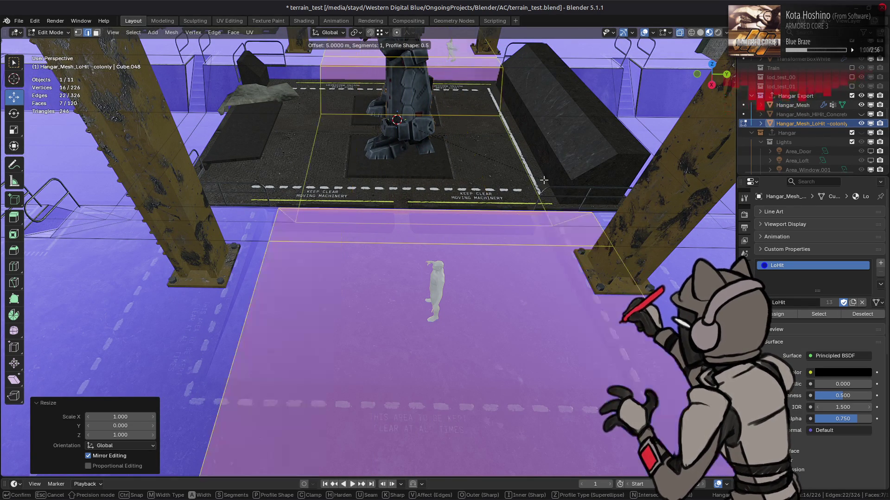
key(BackSpace)
text(4)
key(Return)
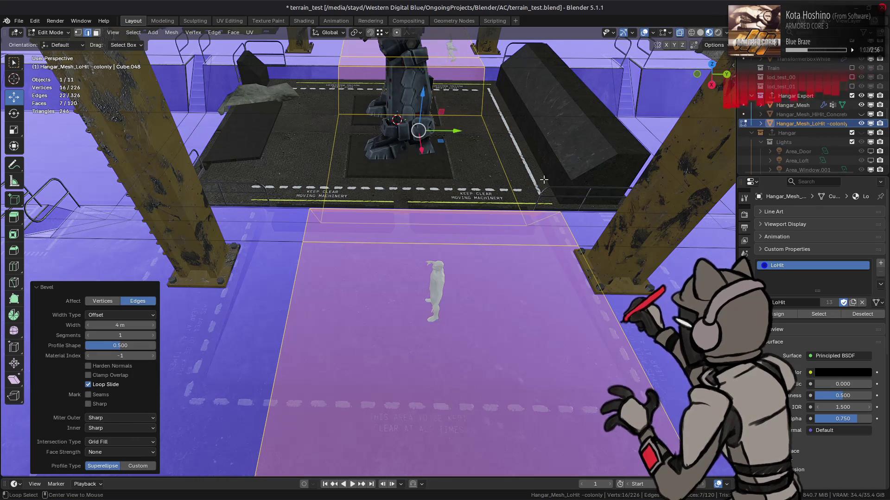
click(503, 176)
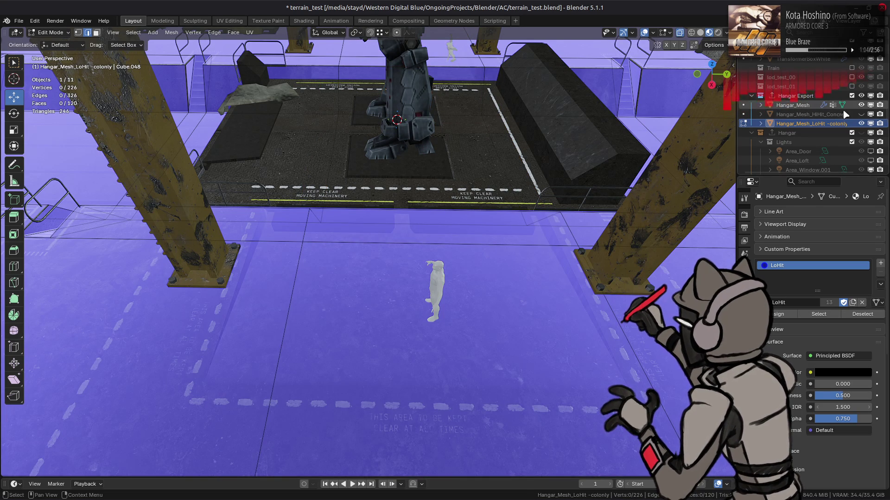
alt+click(533, 153)
Move the selected edges near the pillar 0.5 m, then 1.5 m along Y snapped to a vertex.
mouse_move(532, 153)
middle_down()
mouse_move(461, 169)
mouse_move(444, 139)
middle_up()
mouse_move(391, 44)
middle_down()
mouse_move(478, 86)
mouse_move(454, 120)
mouse_move(431, 195)
middle_up()
key(g)
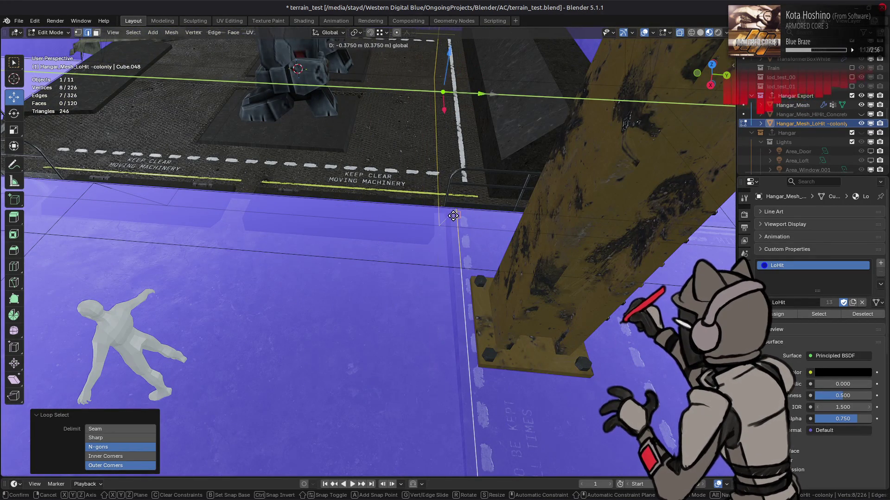
click(451, 212)
mouse_move(451, 211)
middle_down()
mouse_move(354, 262)
mouse_move(352, 199)
middle_up()
key(g)
key(y)
key(ctrl)
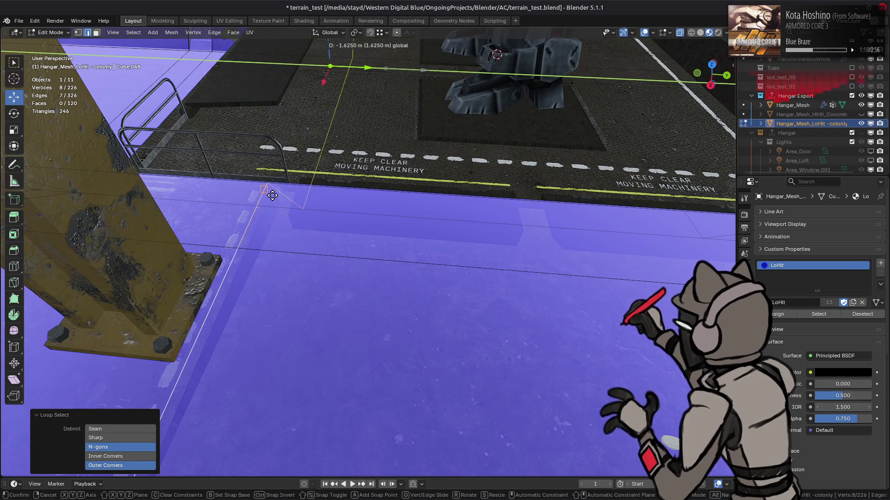
click(276, 188)
Move the edges once more along Y and deselect all.
mouse_move(276, 187)
middle_down()
mouse_move(292, 153)
mouse_move(284, 259)
middle_up()
key(g)
key(y)
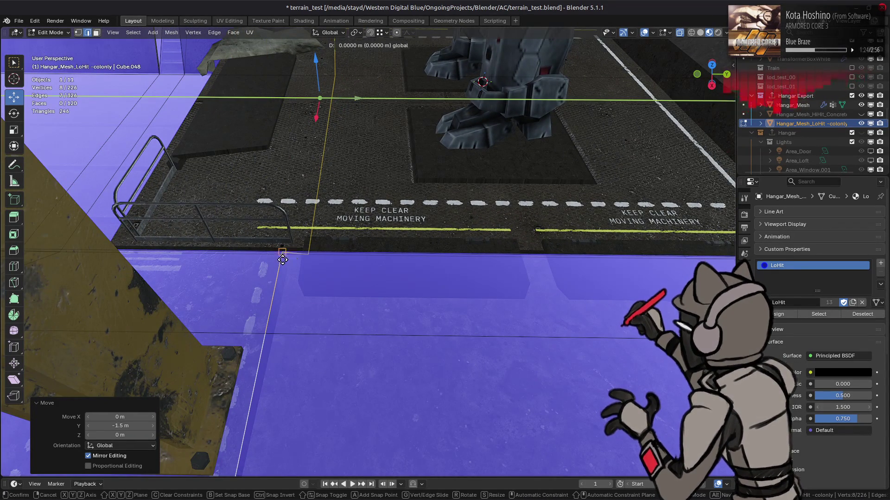
click(282, 260)
middle_drag(282, 260, 378, 183)
key(alt+a)
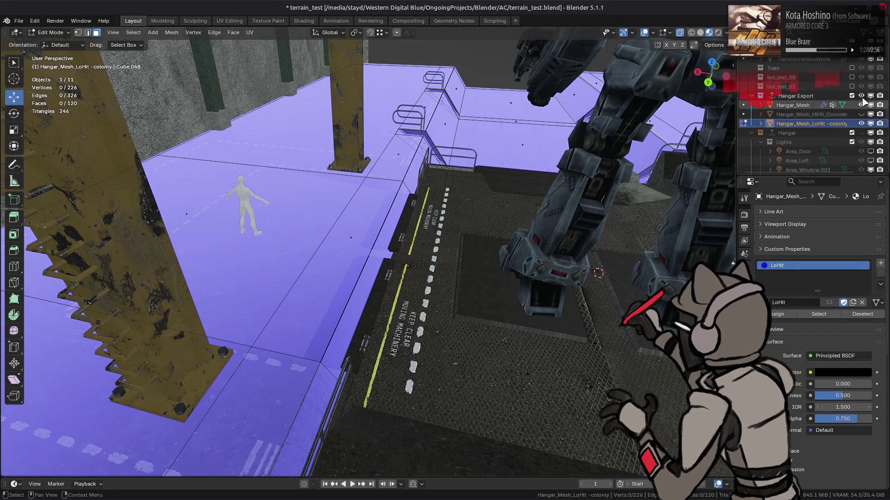
Toggle the hangar mesh to compare, select a second floor edge, and open the edge context menu.
click(861, 105)
mouse_move(338, 64)
middle_down()
mouse_move(353, 70)
mouse_move(370, 230)
mouse_move(399, 242)
mouse_move(419, 238)
middle_up()
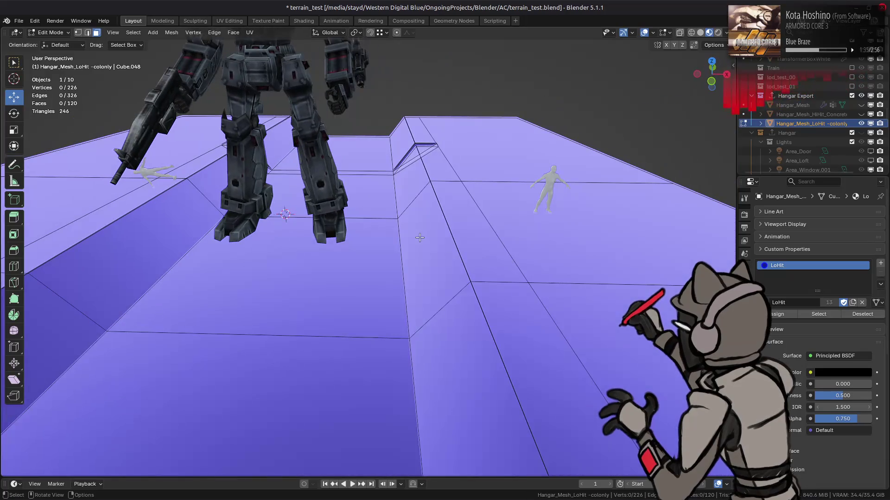
click(861, 106)
middle_drag(461, 200, 470, 196)
shift+click(524, 325)
right_click(282, 192)
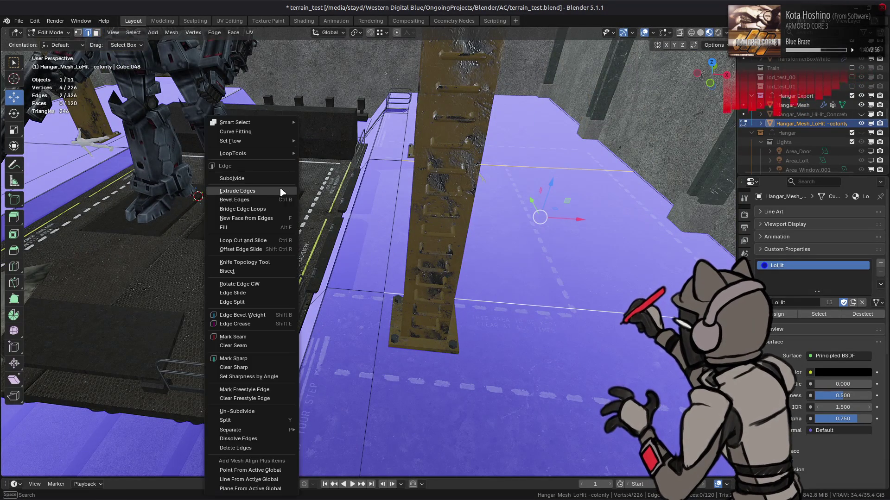
Extrude the selected edges into a new face and subdivide two of its edges.
click(287, 194)
middle_drag(286, 194, 244, 147)
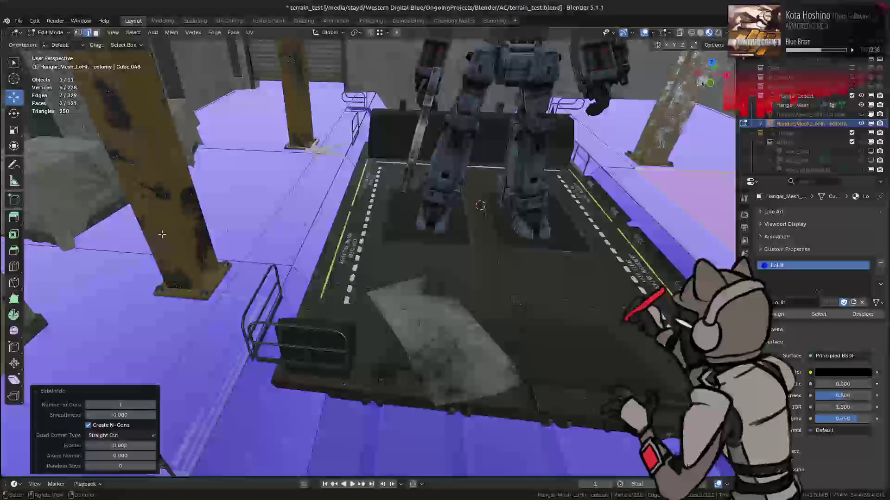
shift+click(244, 147)
right_click(364, 178)
click(341, 179)
Move the new middle edge along X to about -0.52 m.
middle_drag(341, 179, 509, 227)
click(511, 227)
key(g)
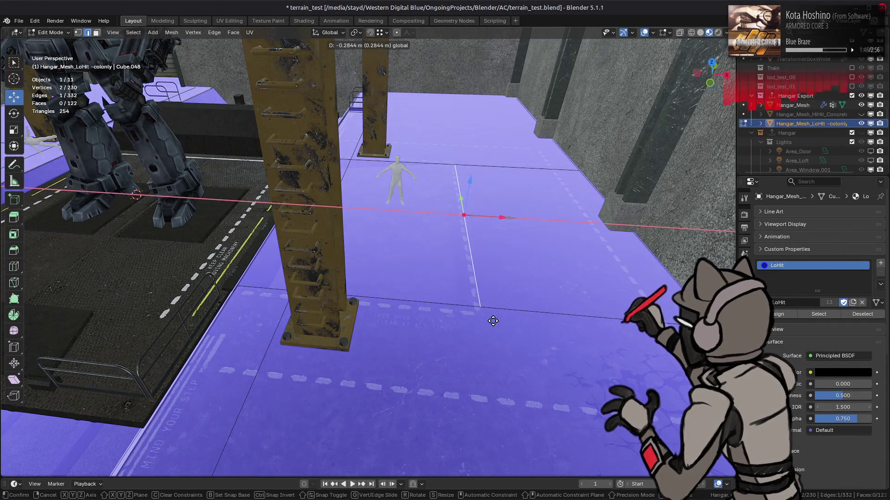
click(482, 316)
scroll(463, 301, up, 5)
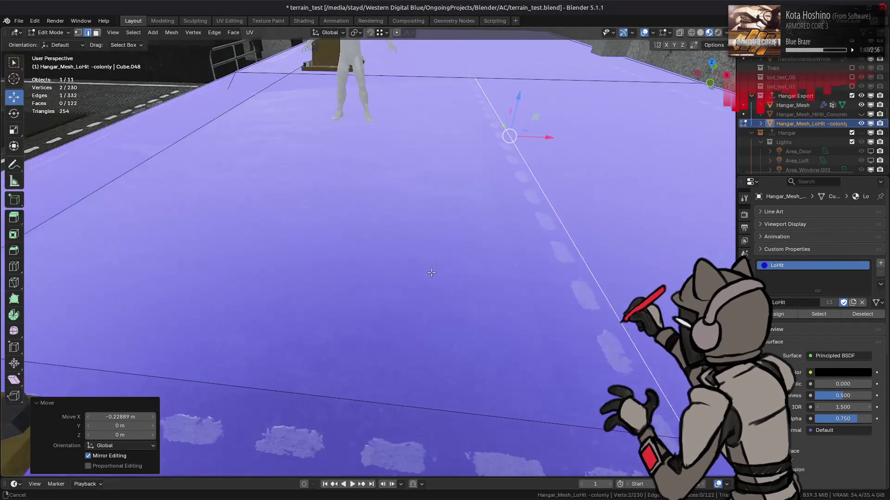
key(g)
key(x)
click(388, 294)
Shift the middle edge 0.75 m along X with the gizmo arrow and deselect.
middle_drag(387, 294, 364, 246)
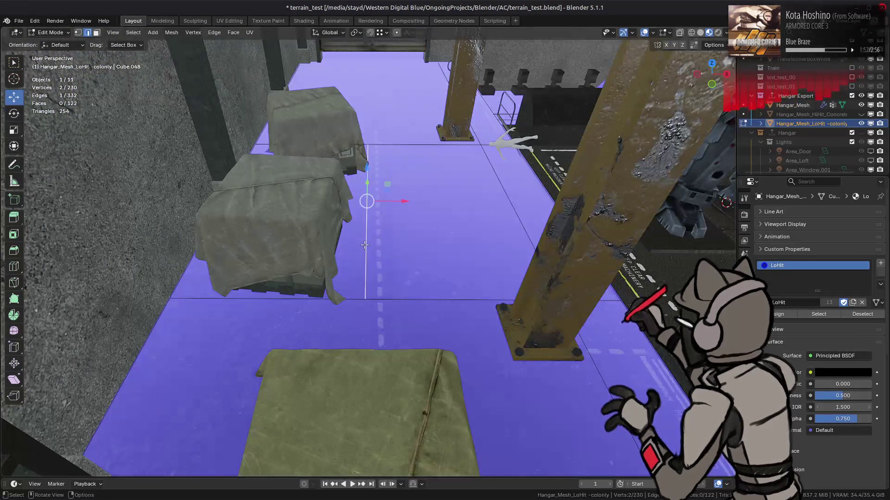
scroll(364, 245, up, 3)
mouse_move(404, 161)
mouse_down()
mouse_move(453, 371)
mouse_move(441, 378)
mouse_up()
mouse_move(441, 377)
middle_down()
mouse_move(300, 284)
mouse_move(441, 260)
mouse_move(509, 209)
middle_up()
key(alt+a)
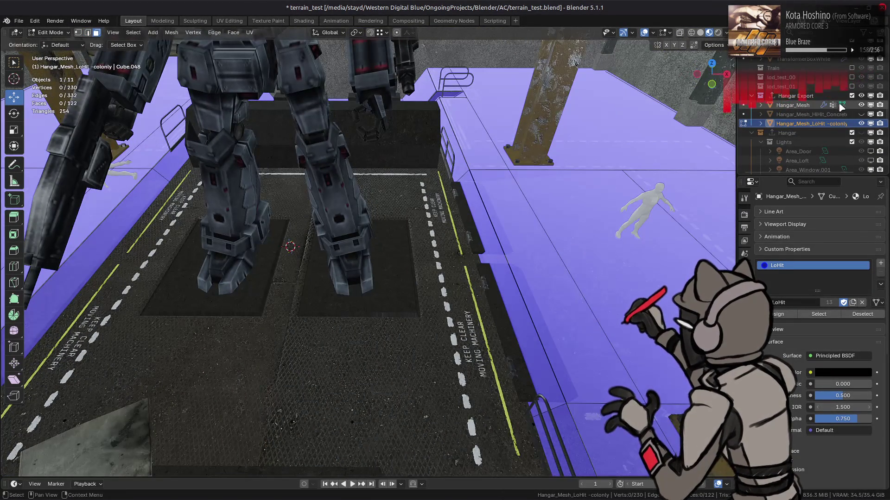
Compare the floor against the hangar mesh and select a loop of floor faces for editing.
click(861, 104)
mouse_move(533, 241)
middle_down()
mouse_move(472, 217)
mouse_move(517, 201)
middle_up()
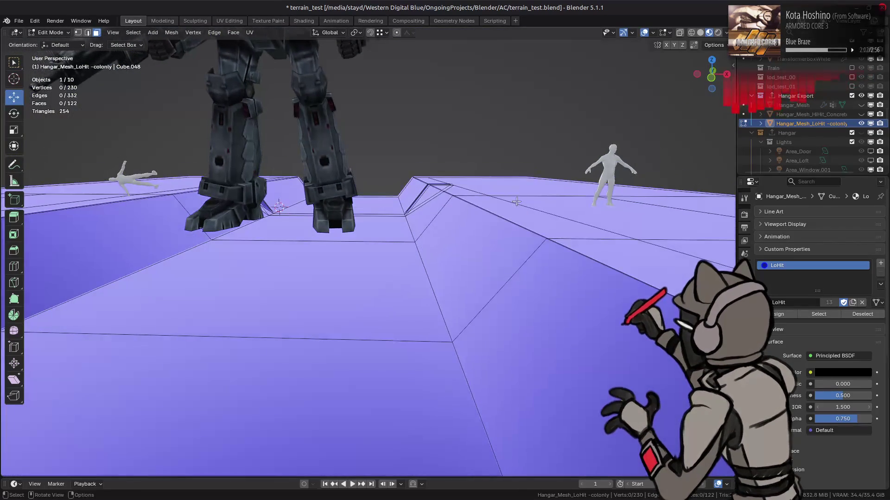
click(861, 104)
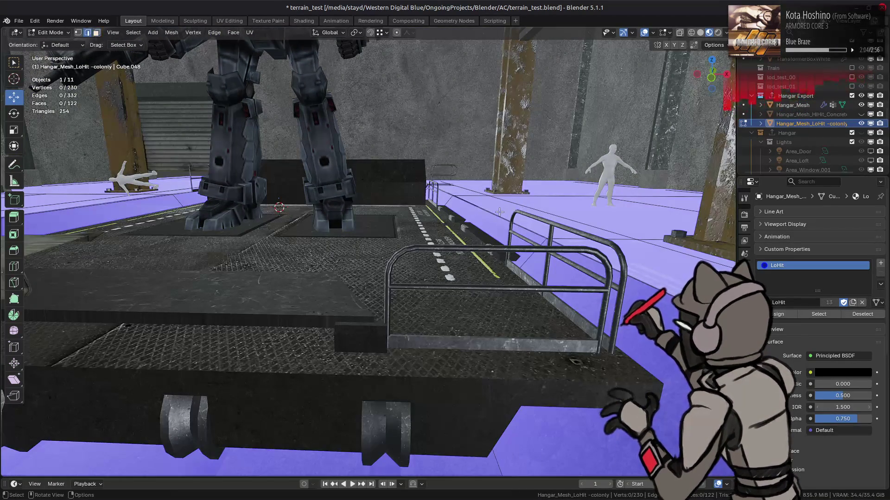
click(507, 238)
middle_drag(508, 238, 512, 287)
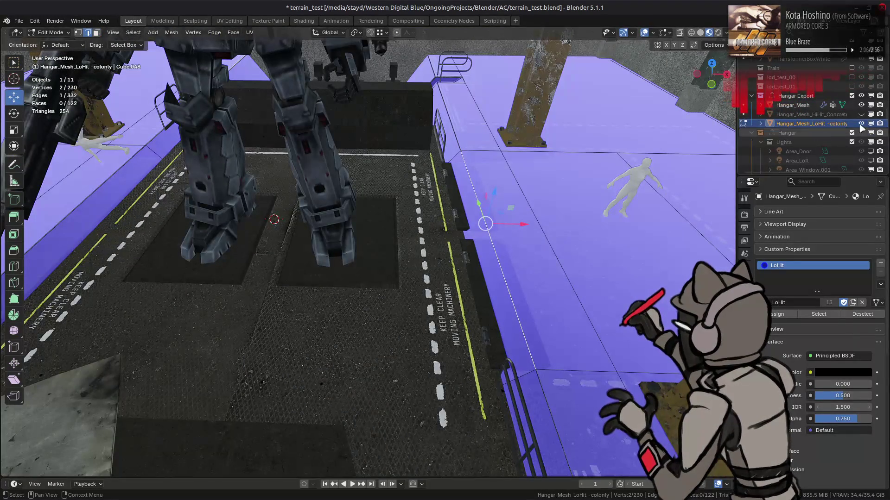
click(861, 105)
middle_drag(481, 227, 463, 240)
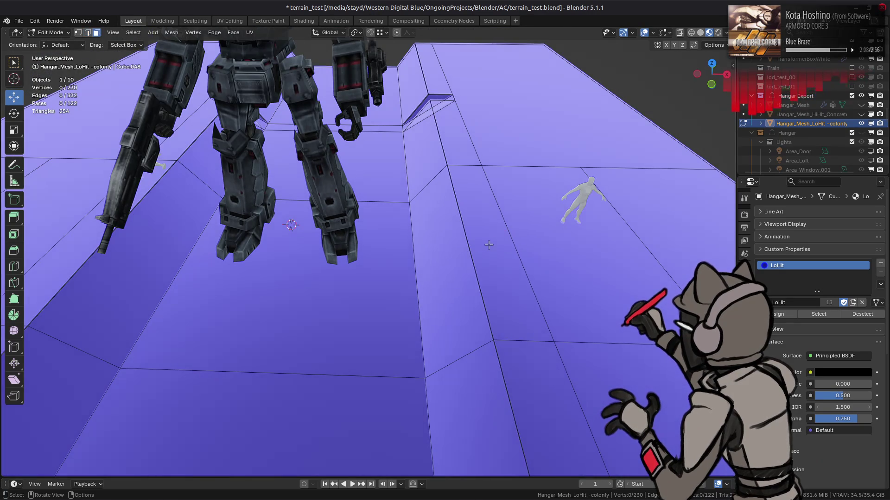
alt+click(476, 247)
scroll(476, 247, down, 5)
right_click(394, 252)
Split the face loop free from the collision floor and select one of its edges.
mouse_move(391, 397)
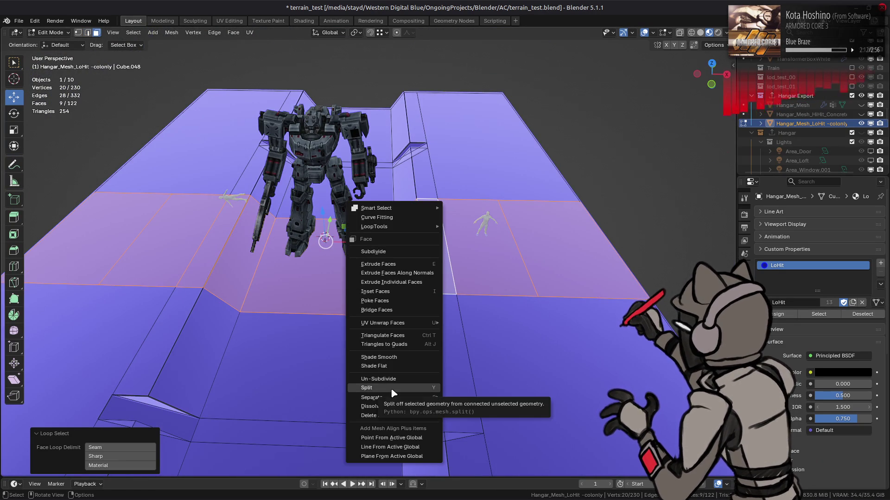
click(393, 388)
scroll(392, 389, up, 3)
click(450, 250)
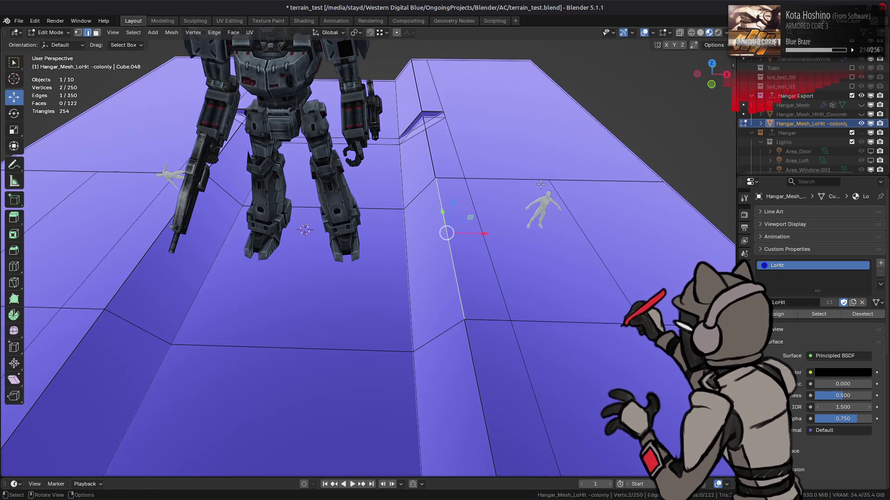
click(861, 104)
mouse_move(463, 139)
middle_down()
mouse_move(477, 125)
mouse_move(474, 89)
middle_up()
Hide the hangar mesh and reveal the hidden collision faces with Alt+H, leaving them unselected.
click(386, 33)
middle_drag(514, 222, 546, 214)
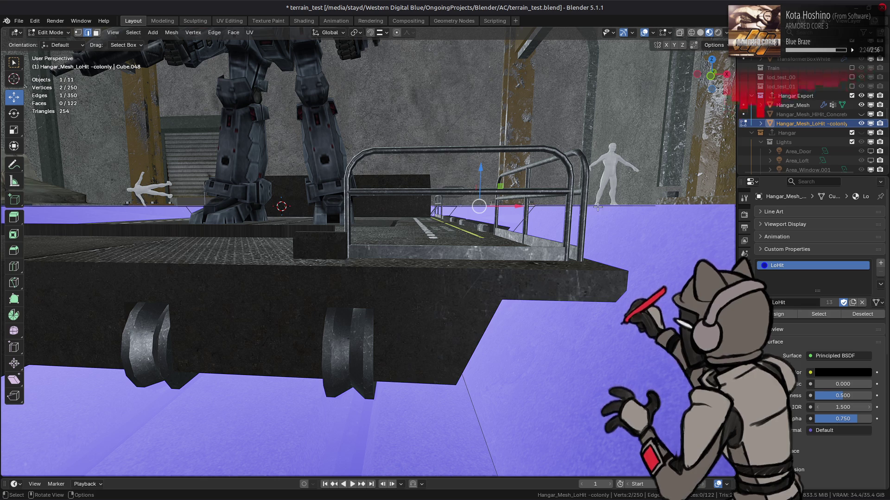
click(860, 105)
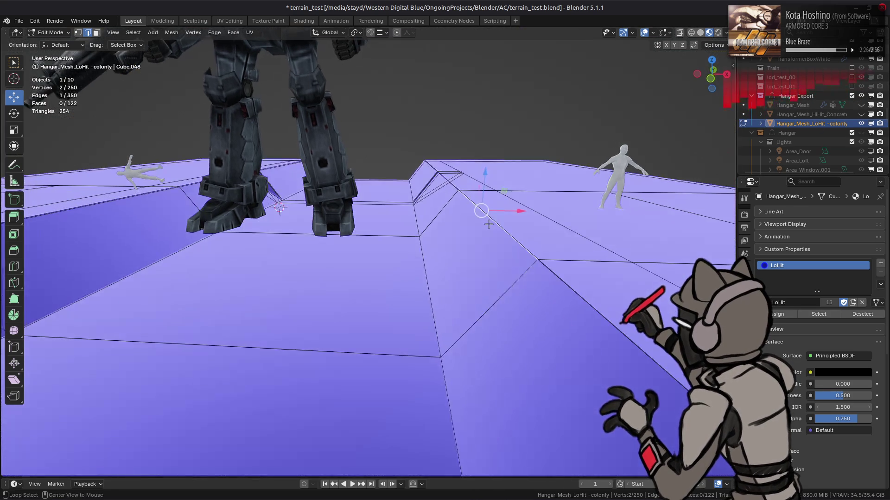
key(alt+h)
click(88, 466)
middle_drag(139, 441, 429, 284)
Vertex-slide the split edge's vertices to factor 0.25 along their edges.
key(shift+v)
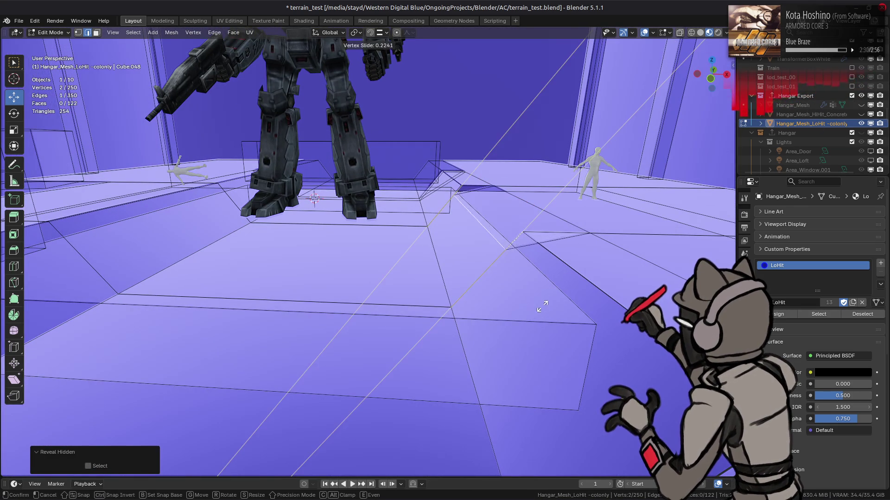
click(533, 320)
mouse_move(463, 213)
middle_down()
mouse_move(519, 213)
mouse_move(387, 246)
mouse_move(396, 237)
mouse_move(320, 205)
middle_up()
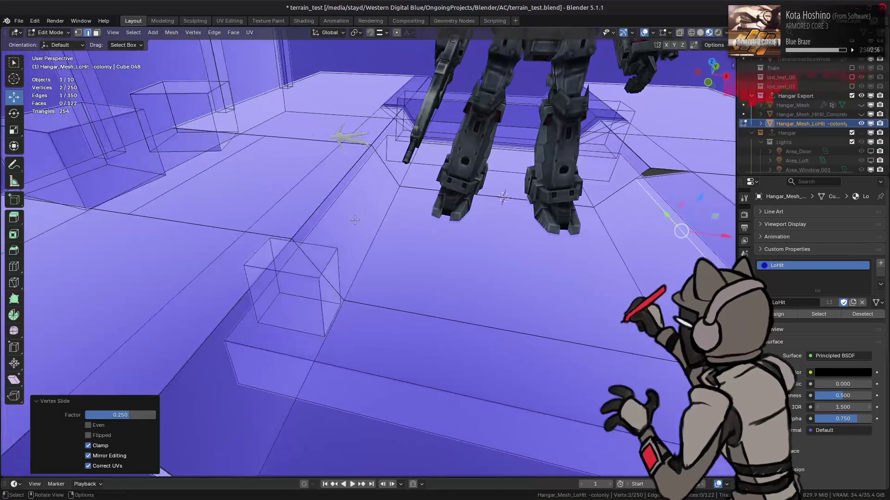
key(alt+a)
alt+click(316, 203)
key(shift+v)
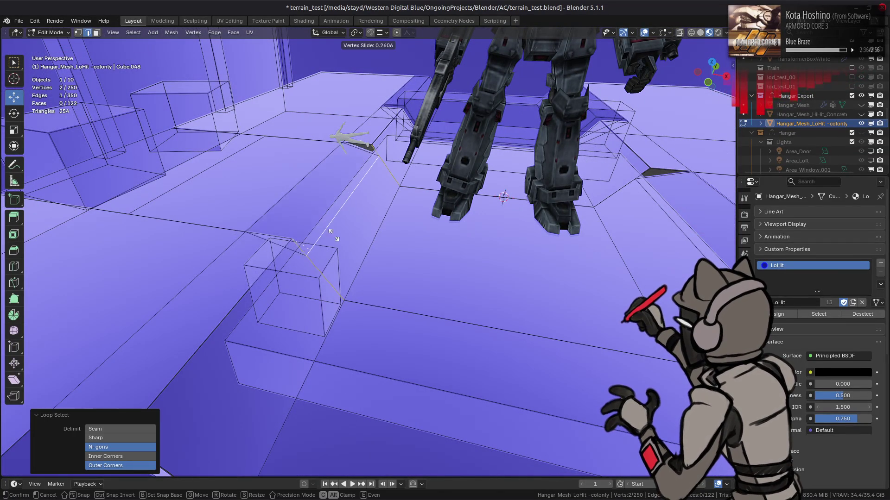
click(347, 369)
mouse_move(347, 369)
middle_down()
mouse_move(386, 249)
mouse_move(409, 256)
mouse_move(370, 234)
mouse_move(375, 212)
middle_up()
Set the snapping target to Vertex and select all ramp faces linked to one face.
click(380, 35)
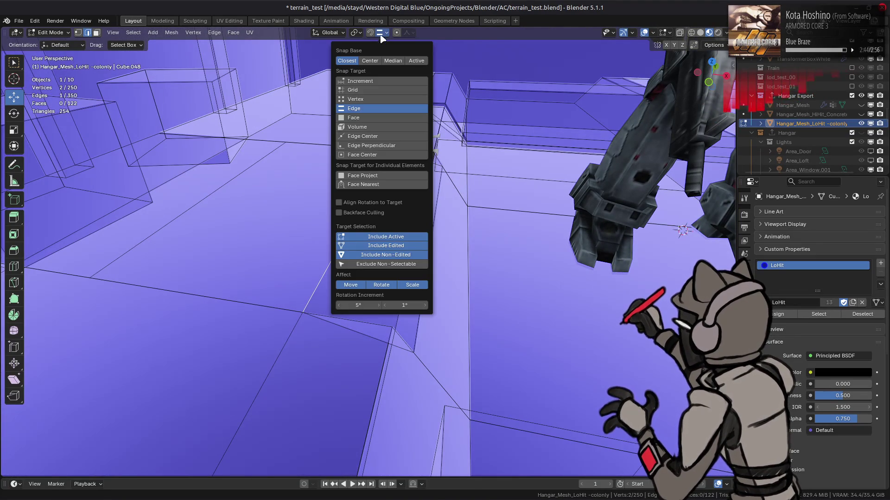
click(364, 99)
key(3)
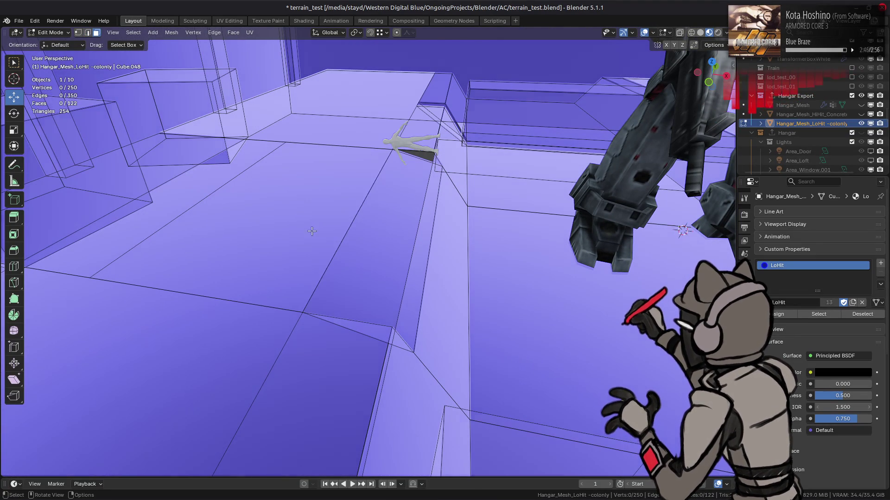
click(317, 233)
key(ctrl+l)
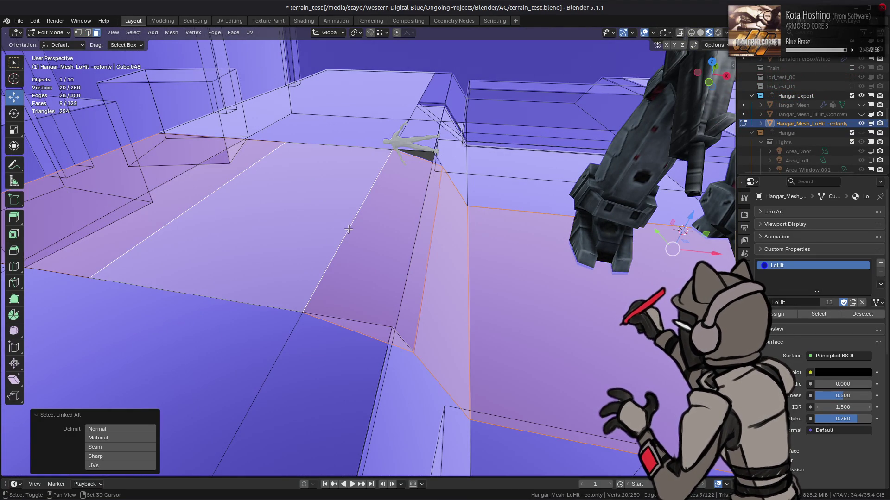
Isolate the selected faces and move one ramp edge 1.875 m in X and down 0.5 m, then 1 m along X.
key(shift+h)
middle_drag(348, 229, 310, 220)
key(2)
click(309, 220)
mouse_move(357, 179)
mouse_down()
mouse_move(403, 167)
mouse_move(404, 213)
mouse_up()
key(g)
key(x)
key(1)
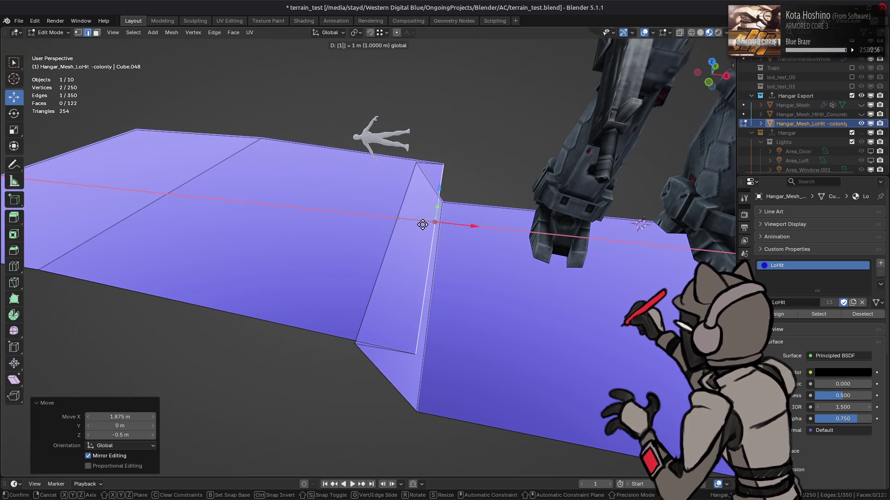
key(Return)
Move a second ramp edge 1 m along X, then deselect it.
mouse_move(422, 225)
shift+middle_down()
mouse_move(417, 259)
mouse_move(167, 260)
shift+middle_up()
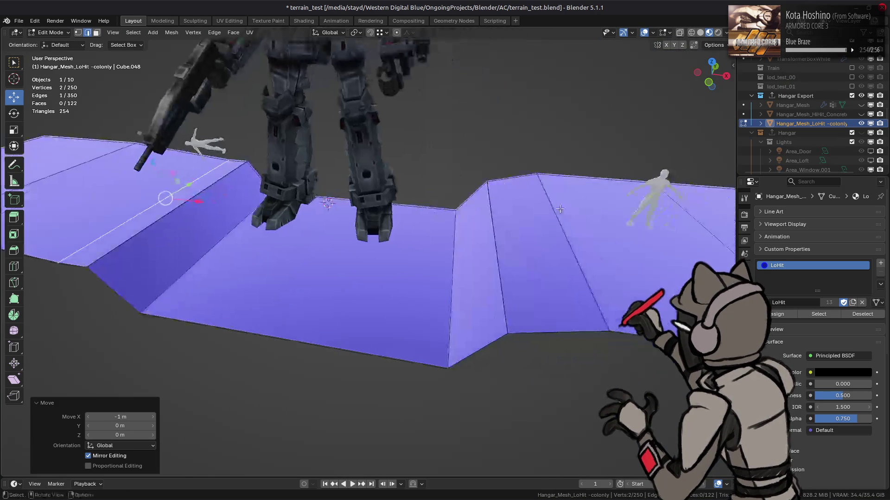
click(596, 199)
key(g)
key(x)
key(1)
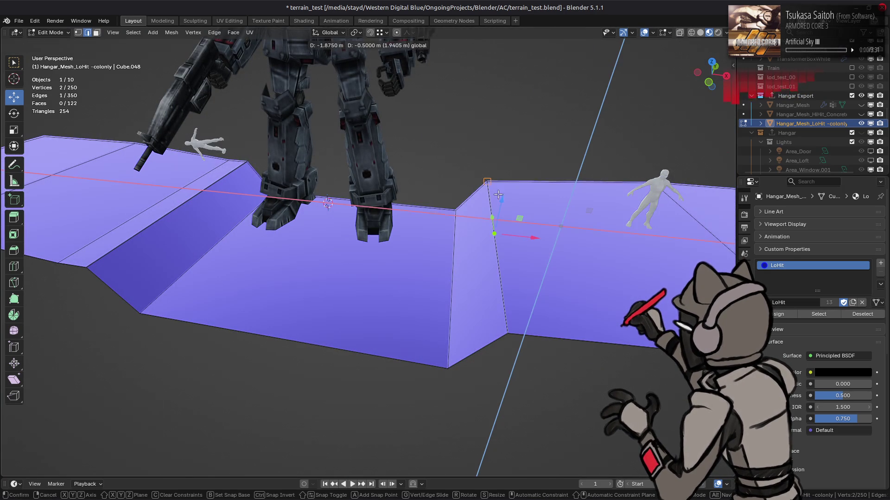
key(Return)
key(alt+a)
Select the upper floor, large lower, thin strip and side faces, plus all faces linked to them.
scroll(538, 230, up, 5)
mouse_move(538, 227)
middle_down()
mouse_move(525, 219)
mouse_move(537, 218)
middle_up()
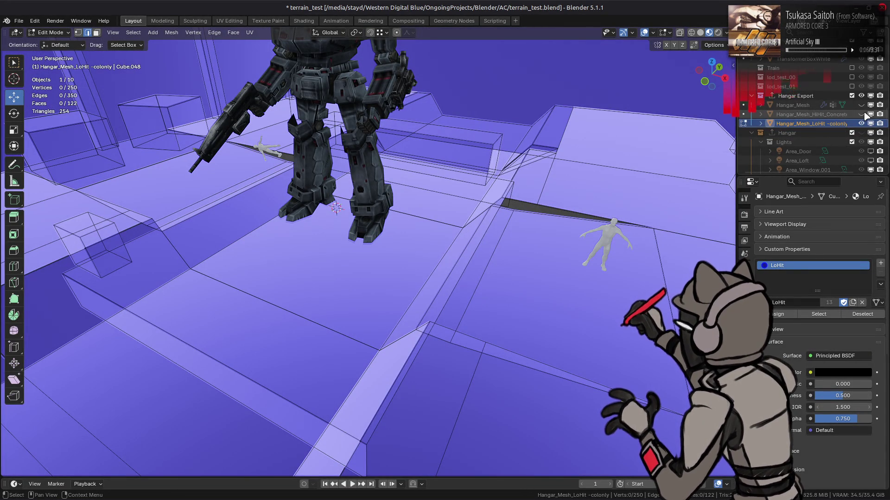
middle_drag(584, 186, 527, 217)
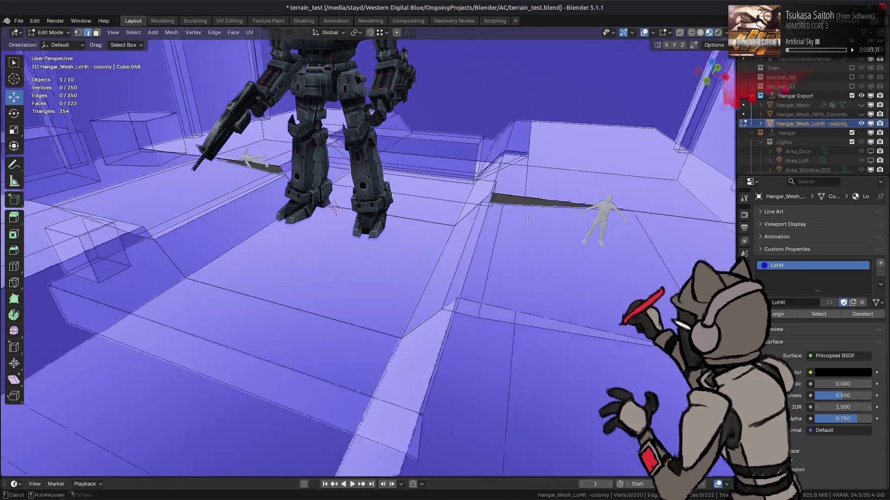
key(3)
click(602, 163)
shift+click(556, 260)
shift+click(237, 176)
middle_drag(237, 176, 222, 260)
shift+click(533, 380)
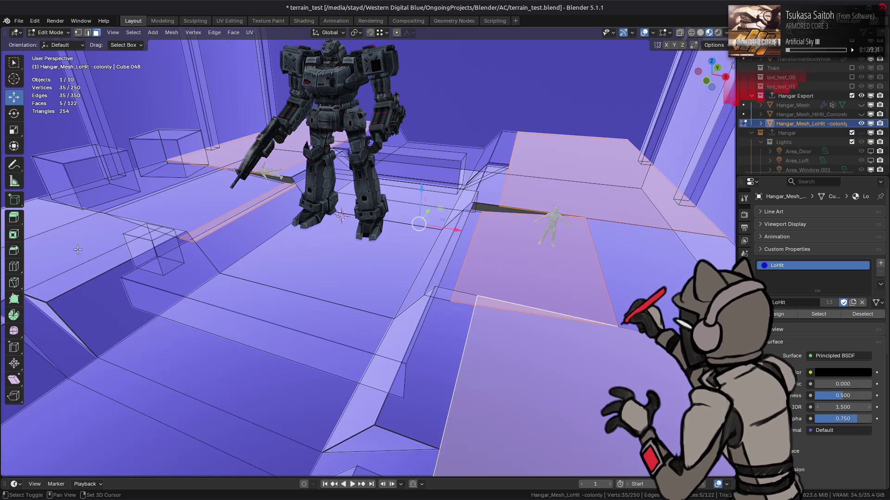
shift+click(116, 222)
key(ctrl+l)
Merge vertices by distance at 0.0002, removing 53 duplicate vertices.
middle_drag(314, 276, 360, 283)
key(1)
right_click(360, 282)
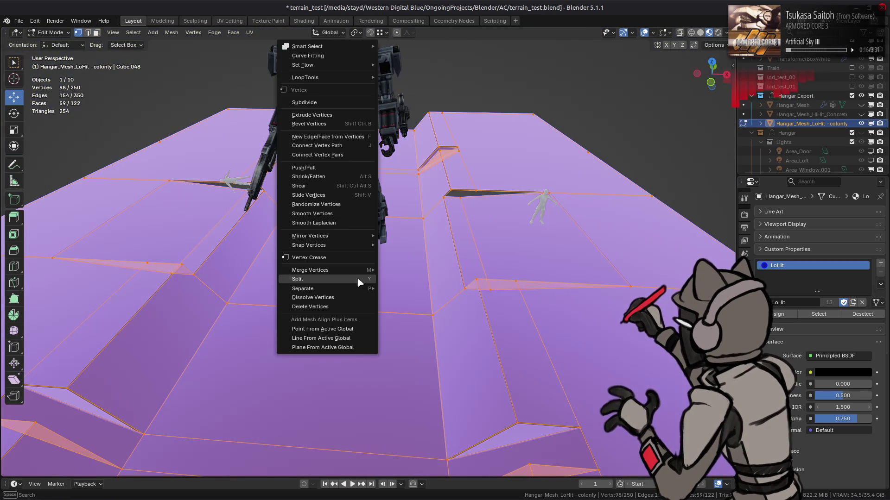
right_click(379, 287)
mouse_move(392, 273)
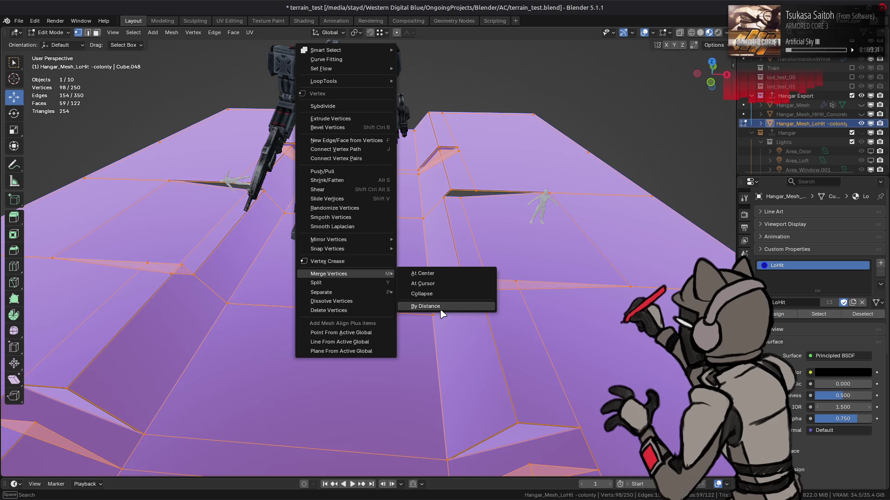
click(433, 305)
click(126, 448)
drag(120, 435, 119, 435)
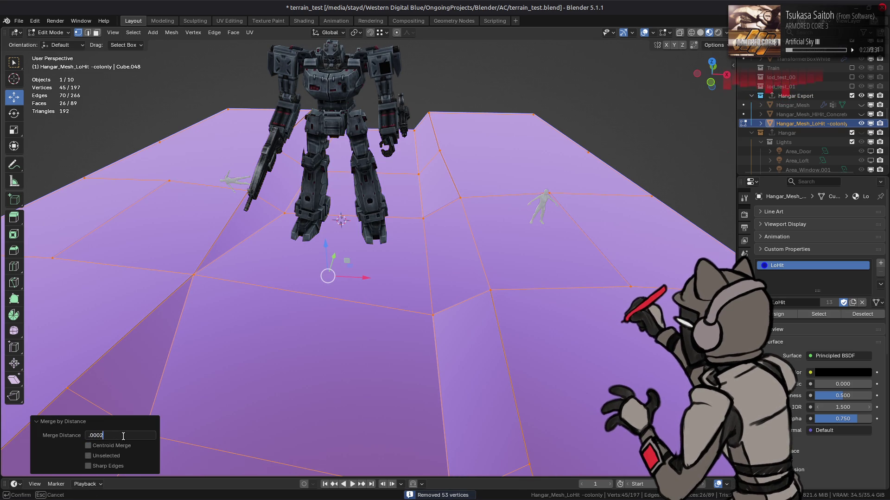
key(Return)
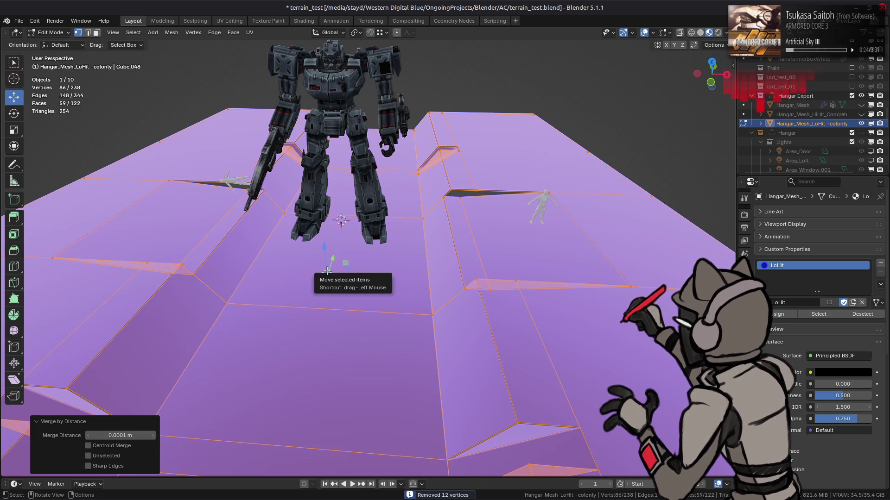
Subdivide two edges along the floor step.
scroll(411, 201, up, 1)
middle_drag(410, 200, 392, 202)
key(alt+a)
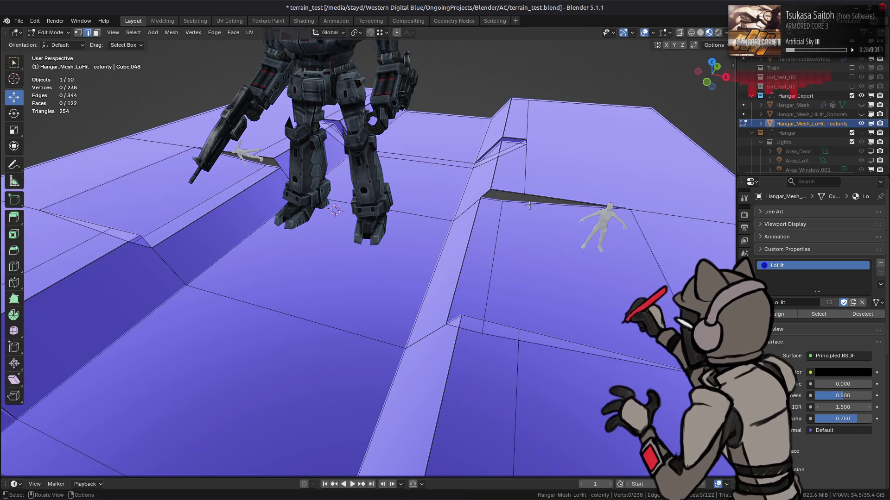
alt+click(529, 205)
mouse_move(530, 205)
middle_down()
mouse_move(562, 202)
mouse_move(486, 207)
mouse_move(601, 198)
mouse_move(444, 190)
middle_up()
click(590, 193)
right_click(443, 190)
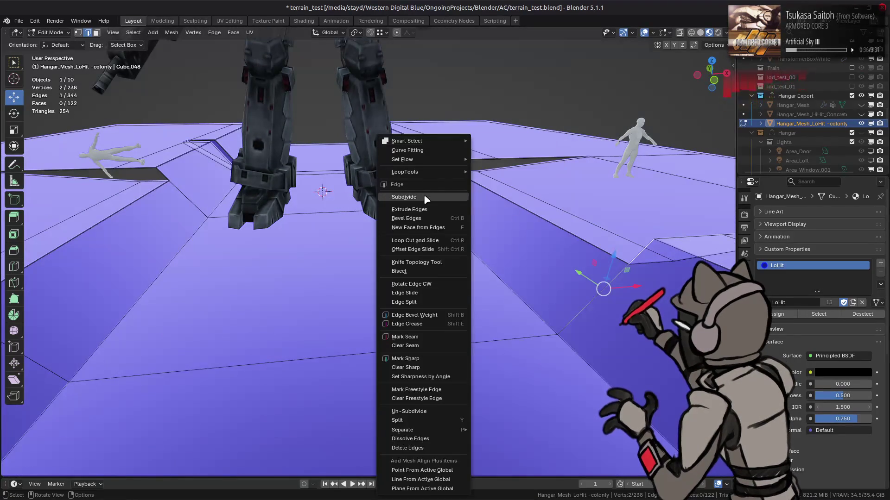
click(425, 197)
click(455, 167)
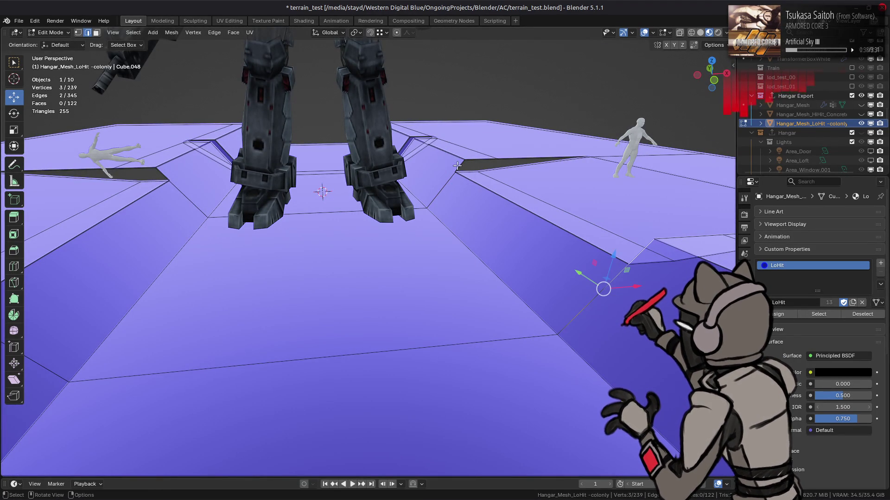
right_click(343, 185)
click(342, 186)
Subdivide another ramp edge and the edge at the ramp corner.
middle_drag(343, 186, 430, 171)
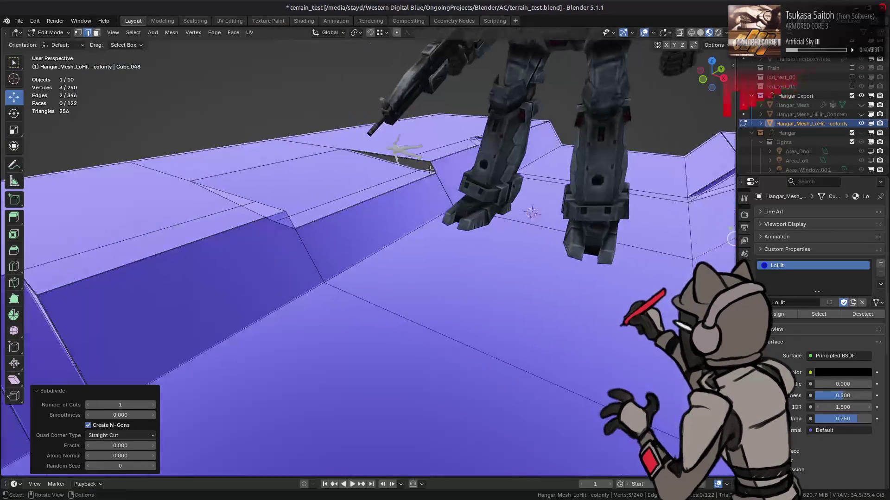
click(431, 170)
right_click(315, 199)
click(315, 198)
click(289, 225)
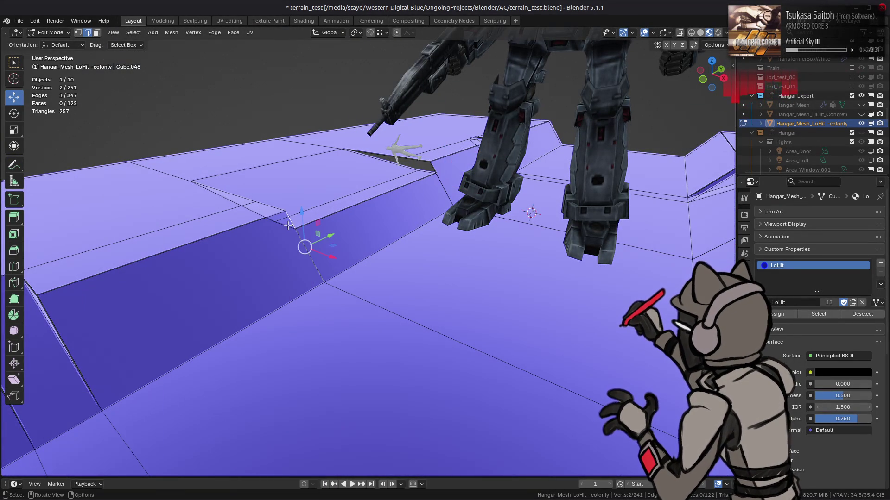
right_click(364, 199)
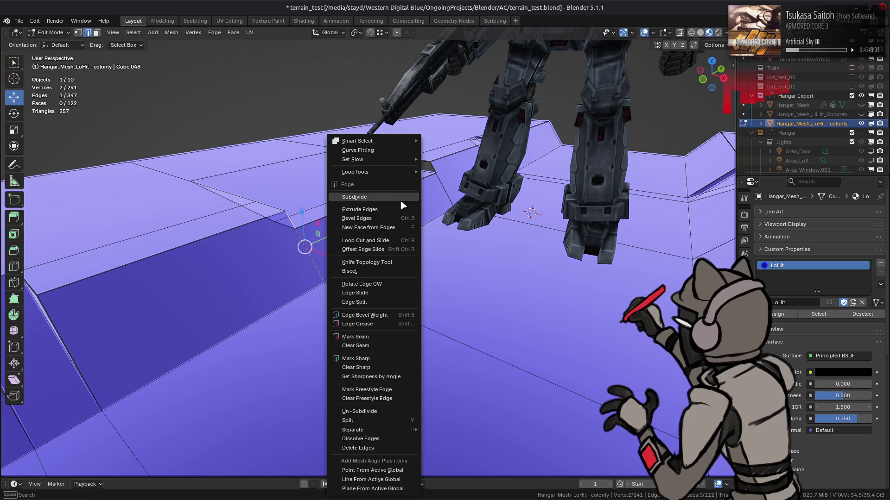
click(353, 196)
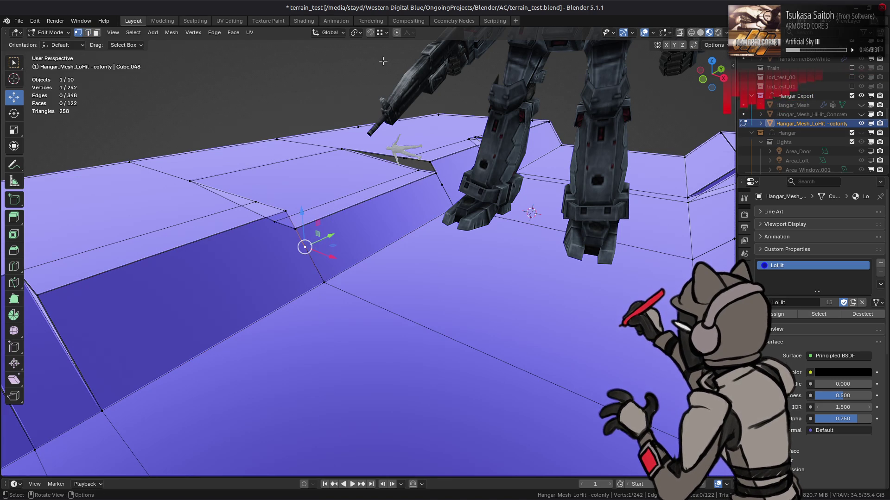
Slide three of the new vertices along their edges into place.
key(shift+v)
click(301, 222)
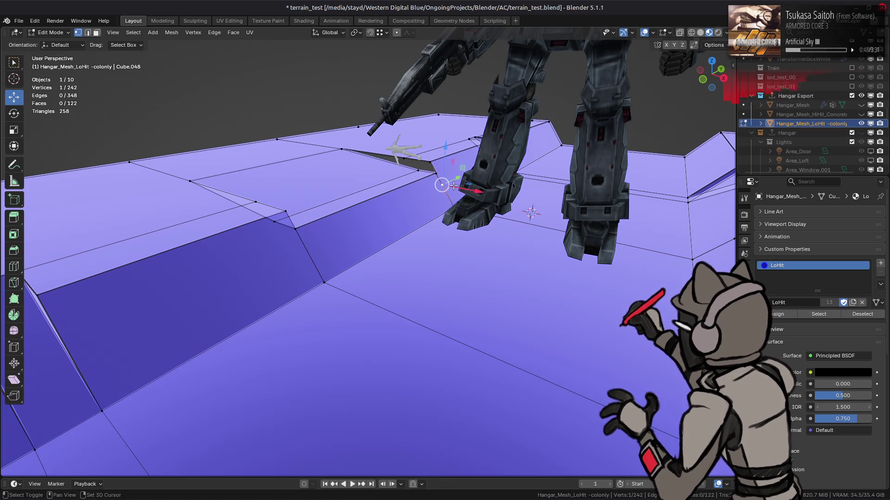
click(438, 175)
middle_drag(444, 178, 438, 192)
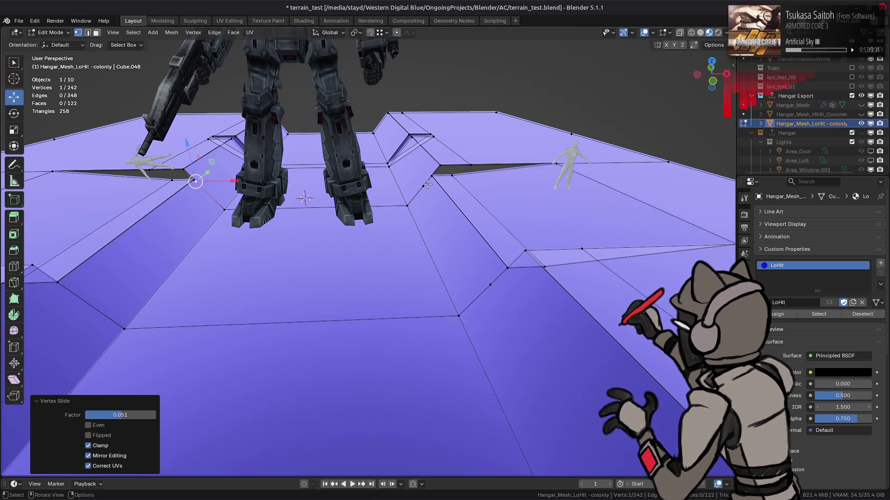
key(shift+v)
click(430, 179)
click(490, 284)
key(shift+v)
click(406, 271)
Select the linked floor mesh and merge vertices by distance, removing 4 duplicates.
key(ctrl+l)
right_click(364, 280)
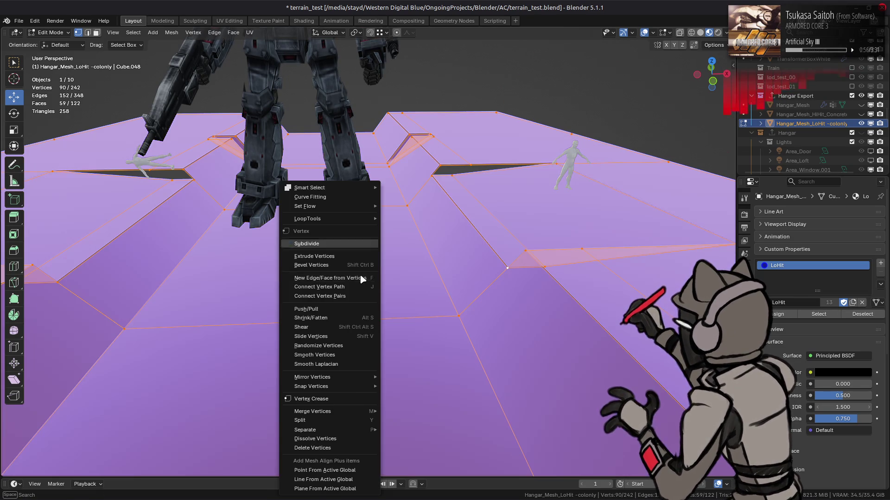
mouse_move(364, 412)
click(422, 465)
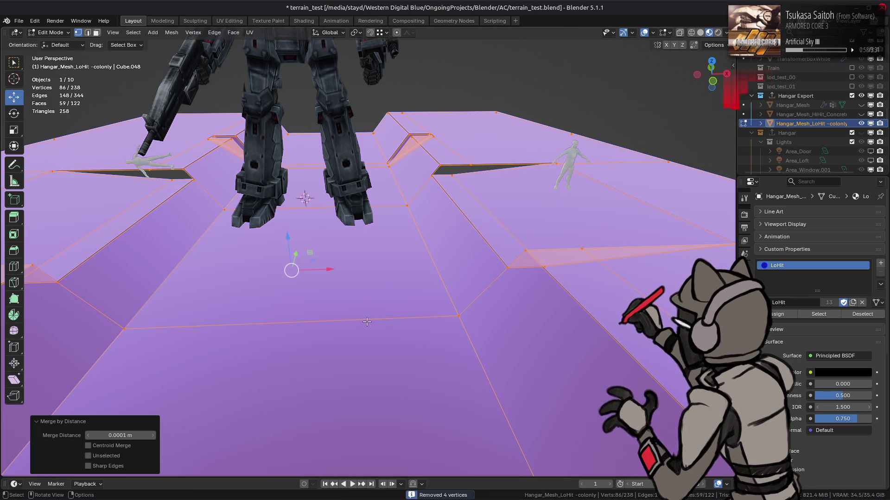
Reposition a single vertex at the ramp corner.
middle_drag(580, 191, 464, 217)
click(528, 262)
key(g)
click(438, 139)
middle_drag(438, 139, 520, 213)
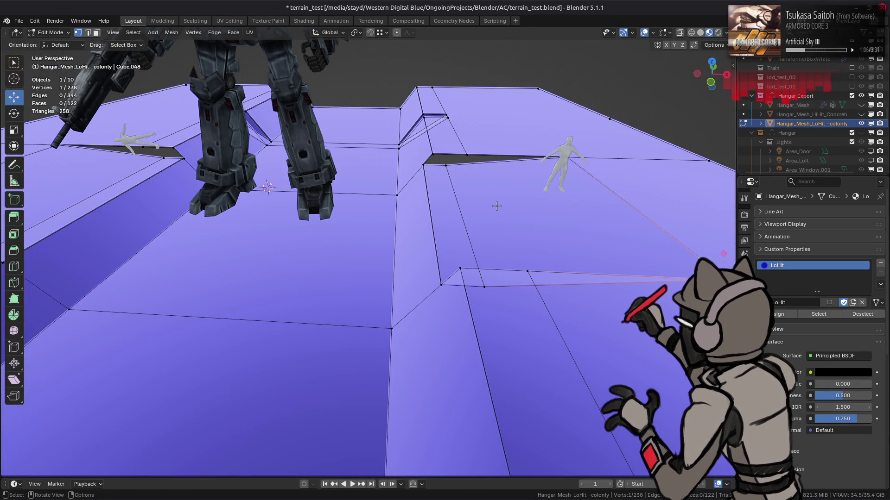
Fill three gaps in the collision mesh with new faces from their edge loops.
alt+click(467, 167)
mouse_move(443, 200)
middle_down()
mouse_move(287, 231)
mouse_move(333, 222)
mouse_move(297, 239)
mouse_move(277, 296)
mouse_move(397, 204)
mouse_move(394, 213)
mouse_move(422, 238)
middle_up()
key(f)
key(alt+a)
alt+click(292, 239)
key(f)
key(alt+a)
alt+click(372, 179)
key(f)
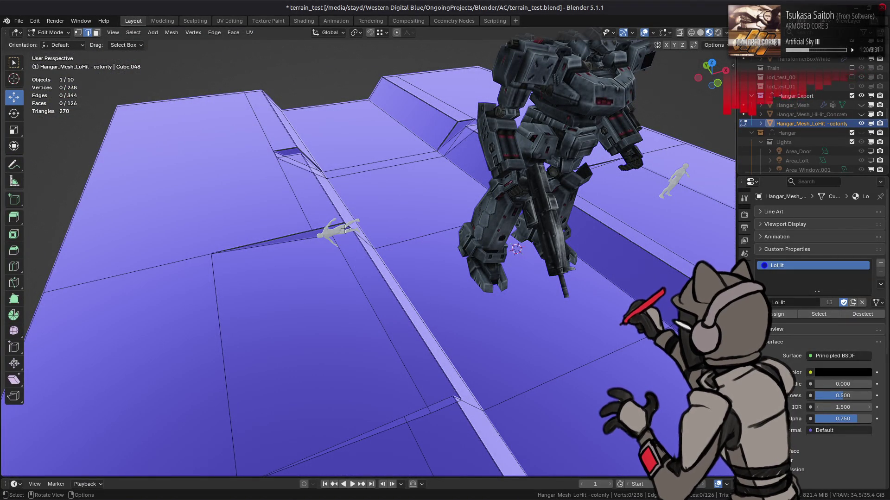
Dissolve the stray edges along the pillar ledge.
mouse_move(346, 229)
middle_down()
mouse_move(363, 269)
mouse_move(438, 308)
middle_up()
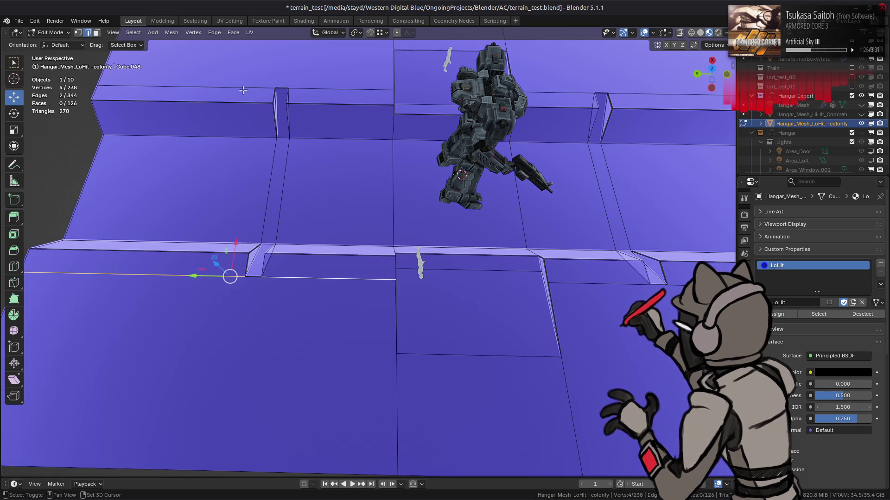
right_click(350, 100)
click(348, 438)
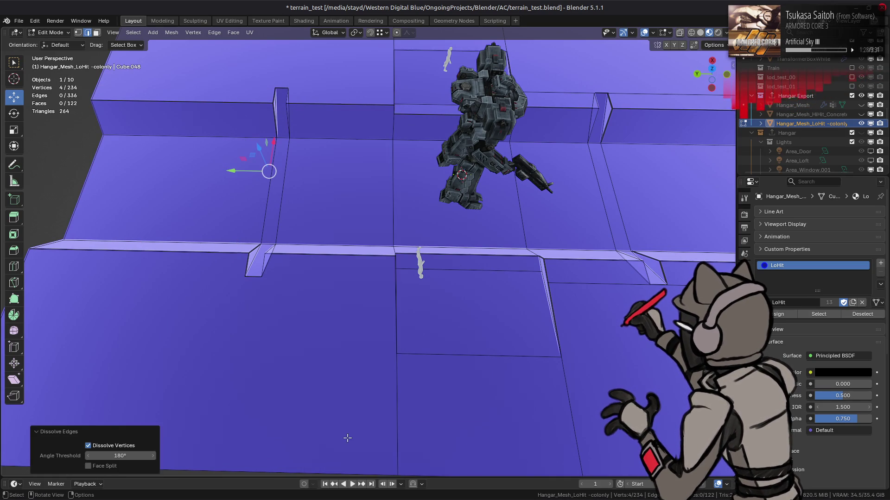
mouse_move(338, 369)
shift+middle_down()
mouse_move(265, 280)
mouse_move(547, 284)
shift+middle_up()
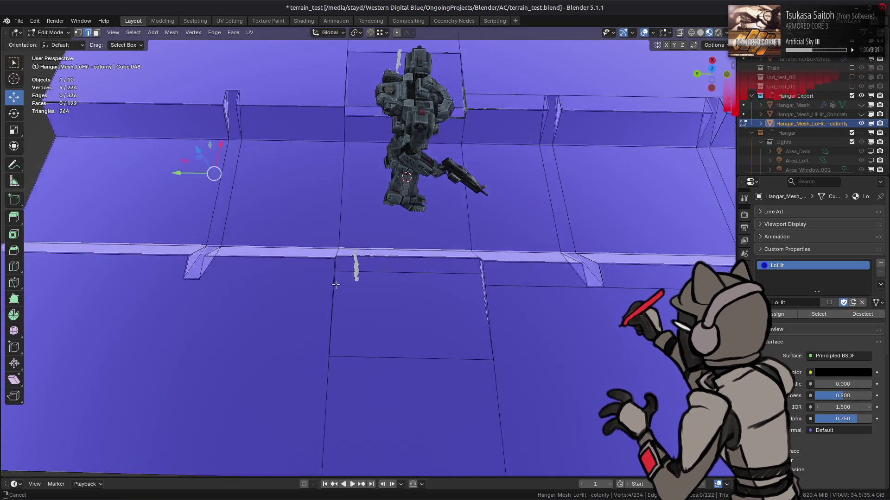
shift+click(512, 93)
right_click(355, 231)
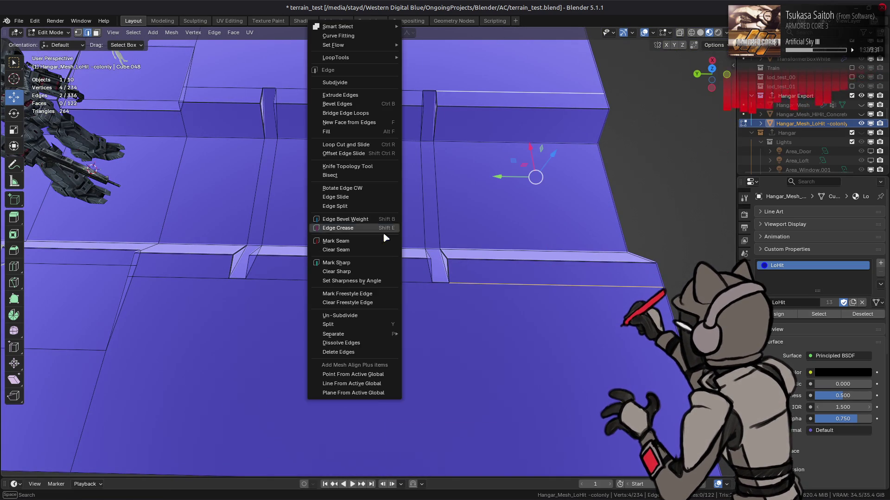
click(355, 341)
Dissolve the ledge's top and bottom edges, then return to Object Mode.
middle_drag(355, 341, 496, 291)
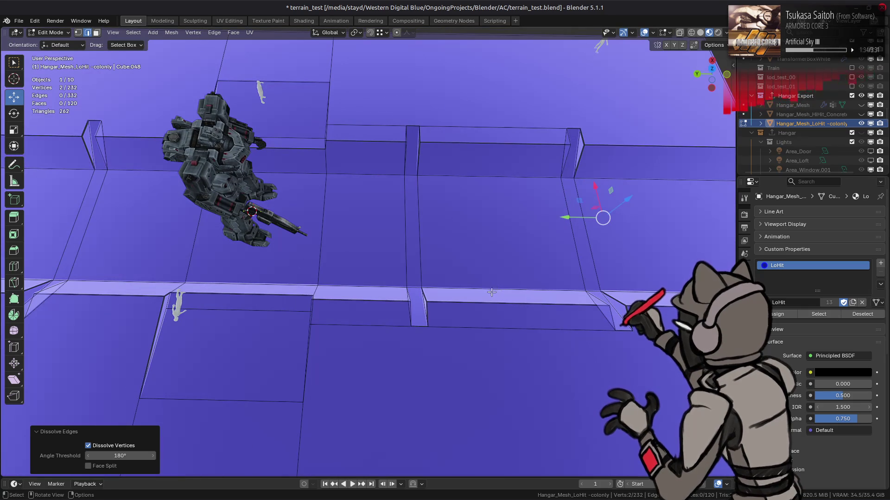
alt+click(378, 321)
alt+shift+click(362, 124)
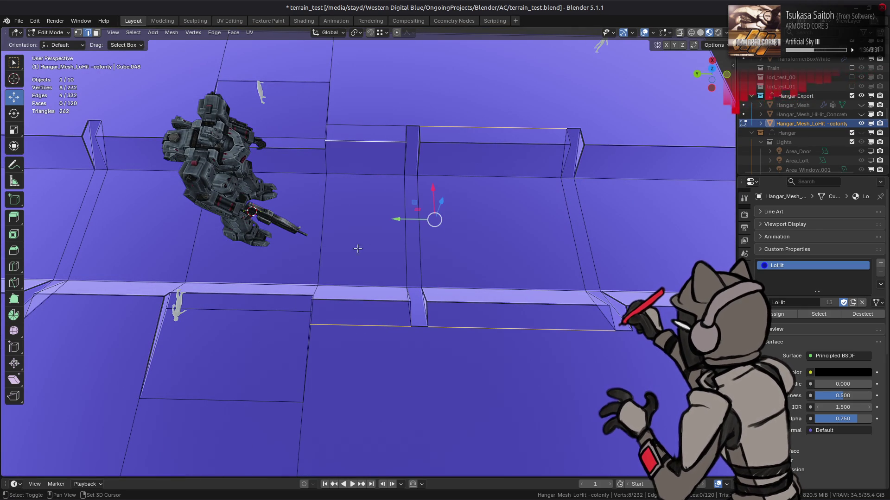
right_click(447, 342)
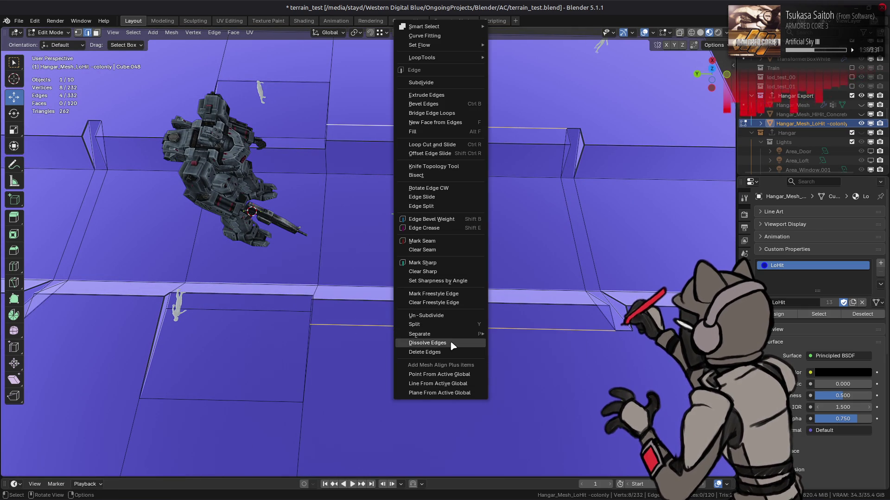
click(453, 342)
mouse_move(384, 302)
middle_down()
mouse_move(461, 265)
mouse_move(444, 269)
mouse_move(469, 270)
middle_up()
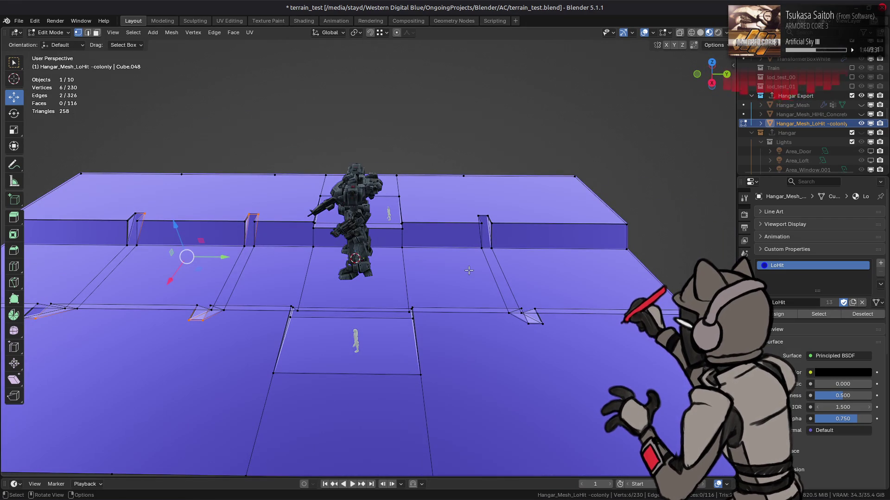
key(Tab)
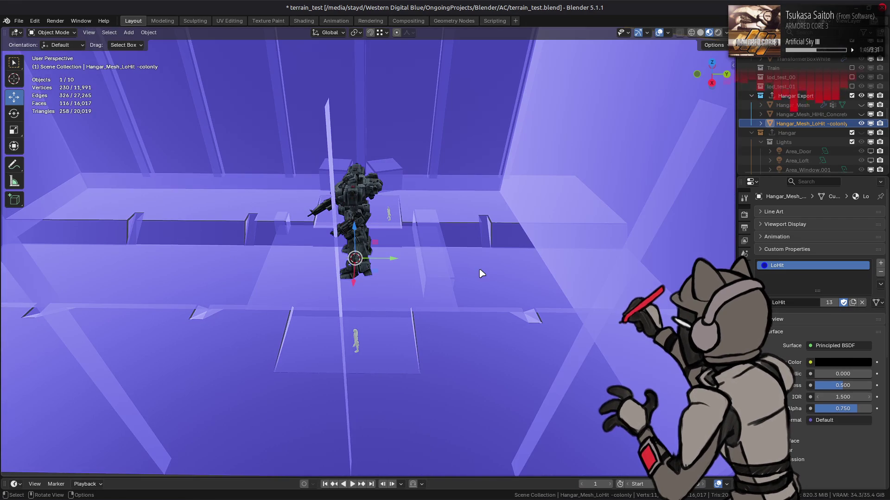
Add a Triangulate modifier to the LoHit collision mesh.
click(802, 216)
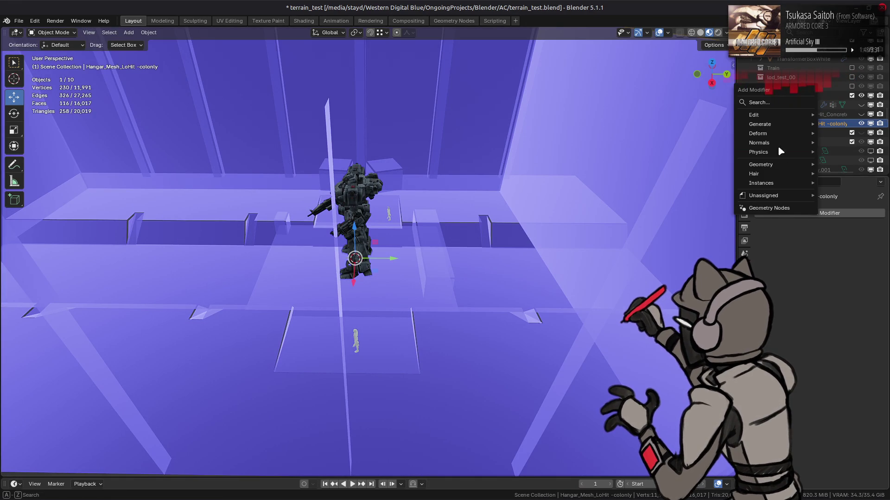
mouse_move(778, 126)
click(676, 282)
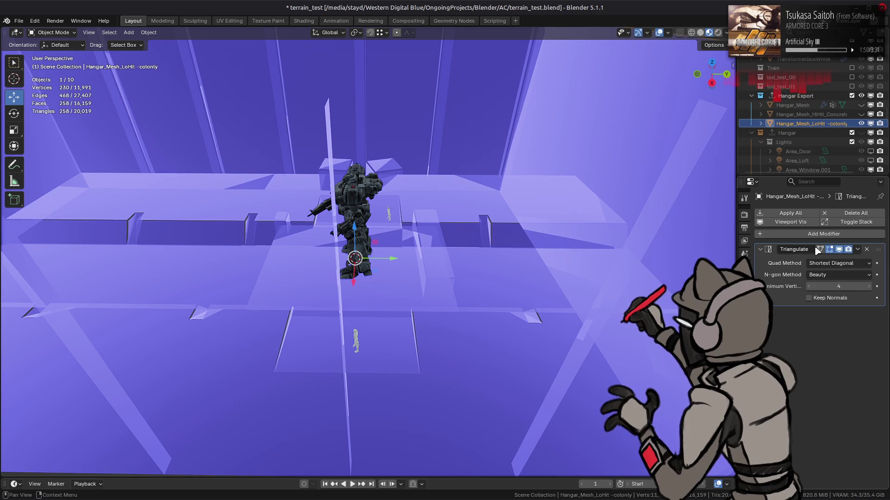
middle_drag(495, 264, 608, 238)
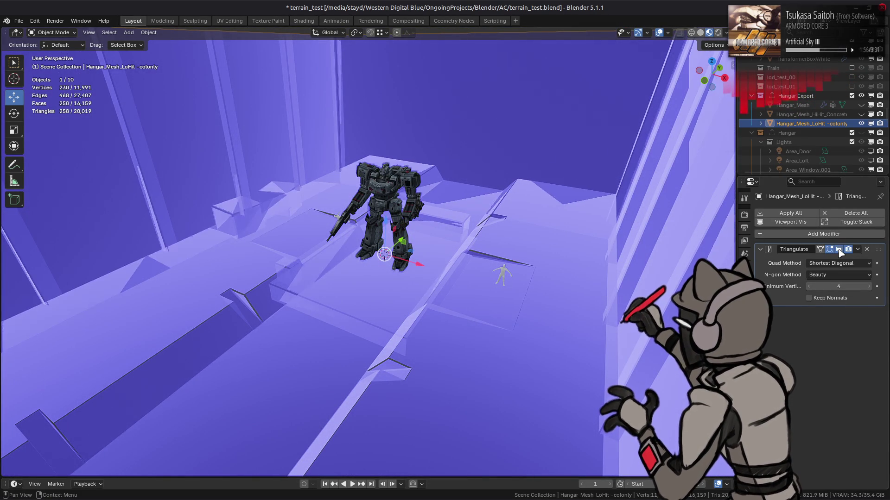
middle_drag(694, 269, 687, 251)
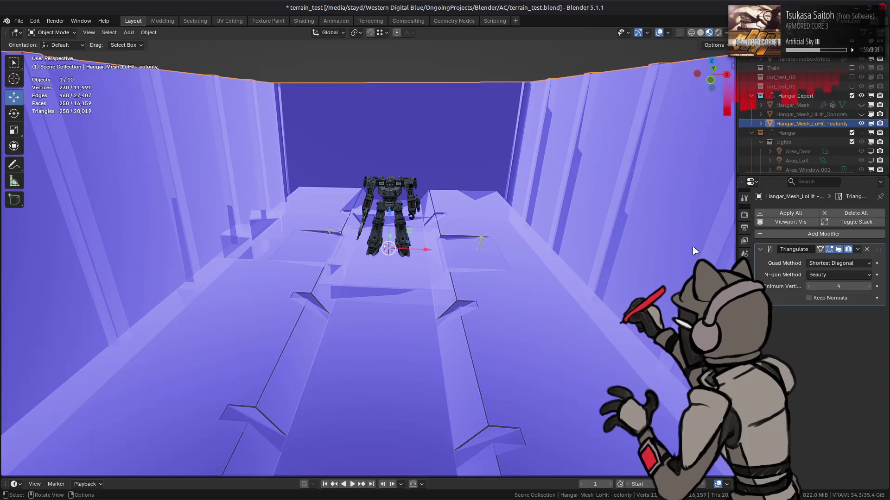
Set the Triangulate Quad Method and N-gon Method both to Beauty.
click(829, 268)
click(827, 273)
click(831, 265)
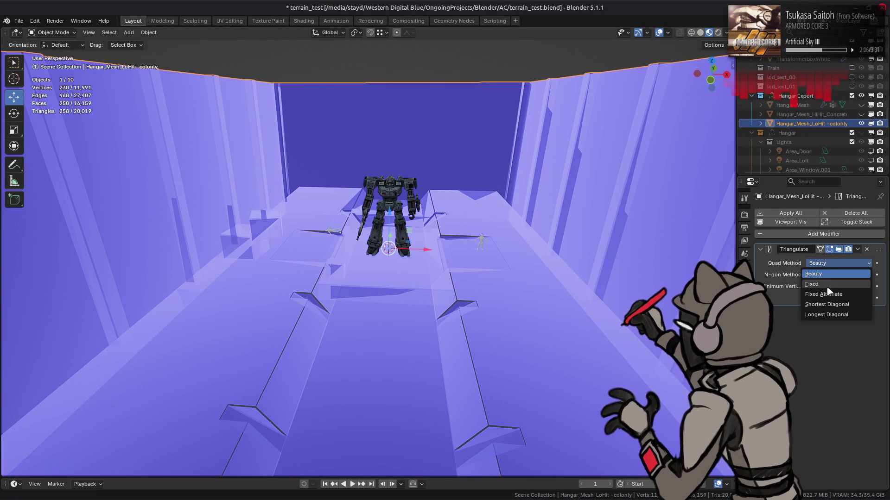
click(830, 278)
click(831, 278)
click(827, 297)
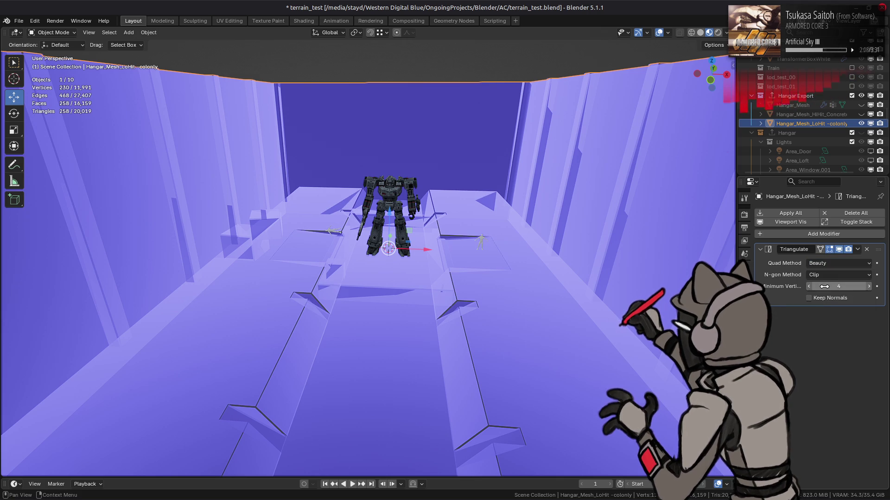
click(827, 277)
click(827, 285)
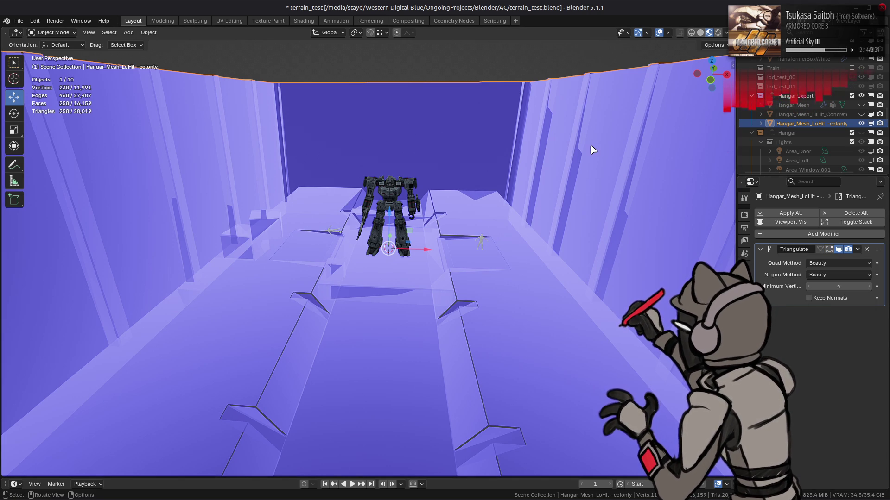
Check the hangar mesh and triangulation preview, then hide the collision mesh.
scroll(593, 150, up, 2)
click(861, 115)
click(861, 114)
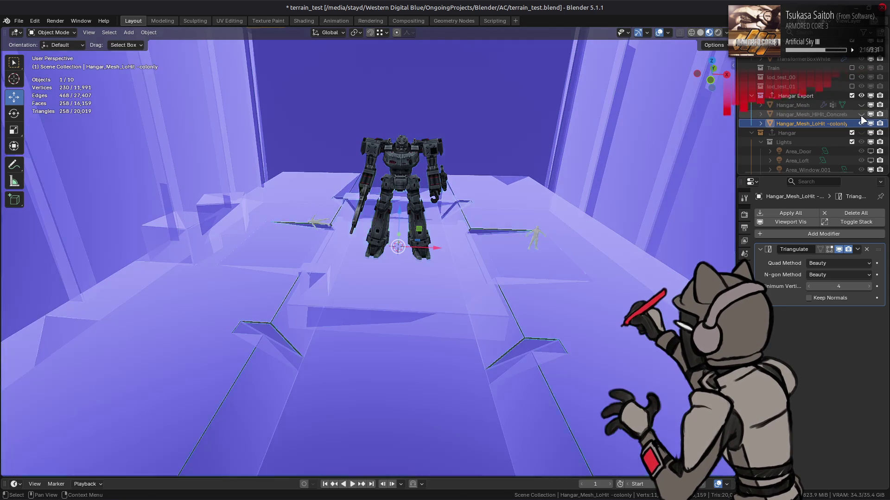
mouse_move(532, 238)
middle_down()
mouse_move(566, 192)
mouse_move(647, 171)
middle_up()
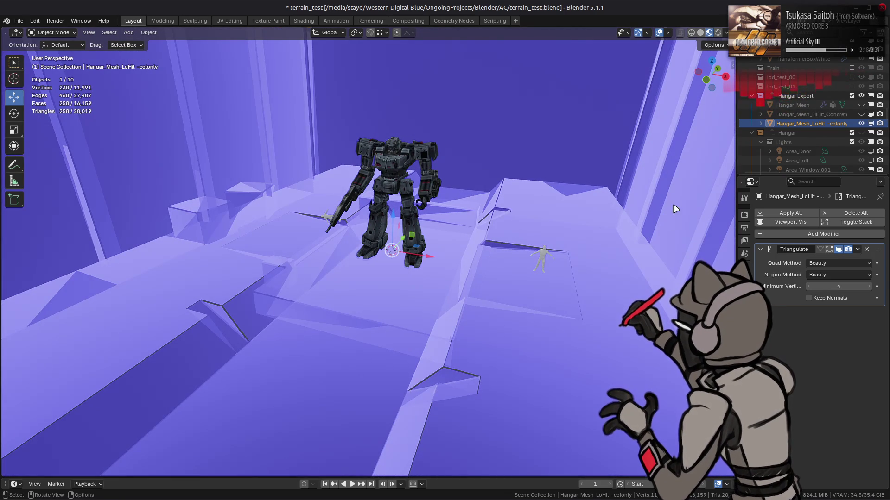
click(838, 250)
click(837, 251)
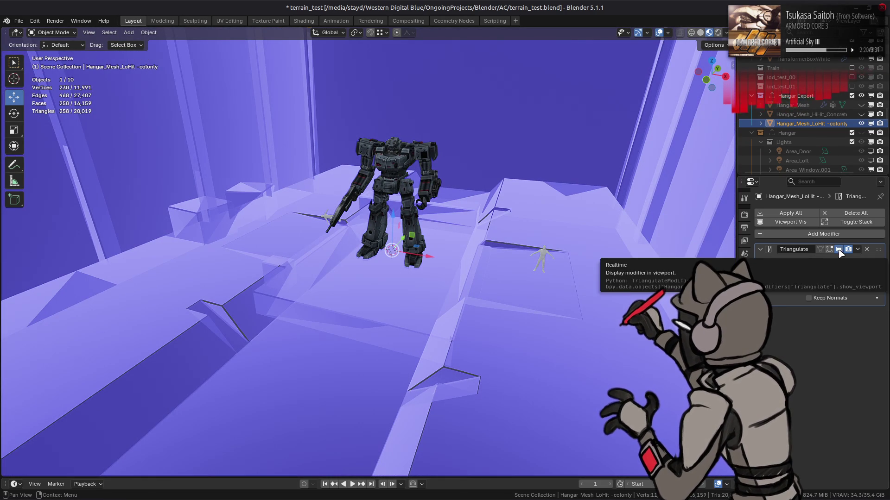
click(860, 124)
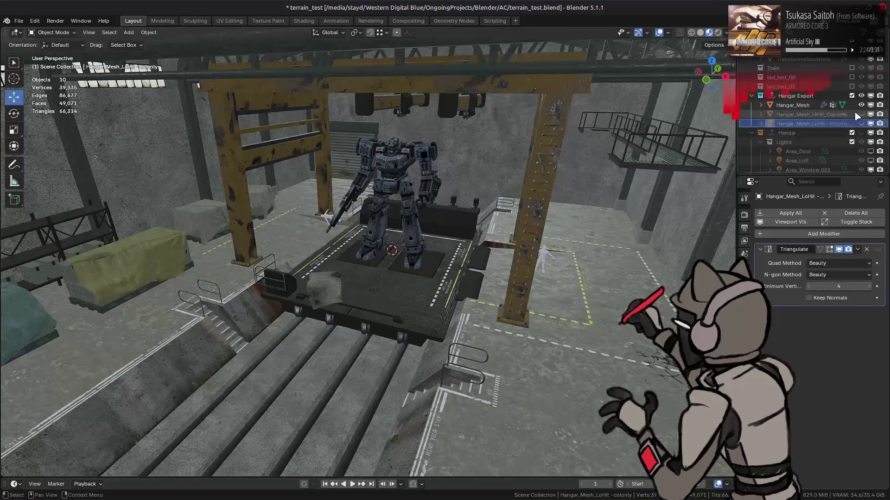
Show Hangar_Mesh_LoHit again, enter Edit Mode and hide all its existing faces.
click(504, 239)
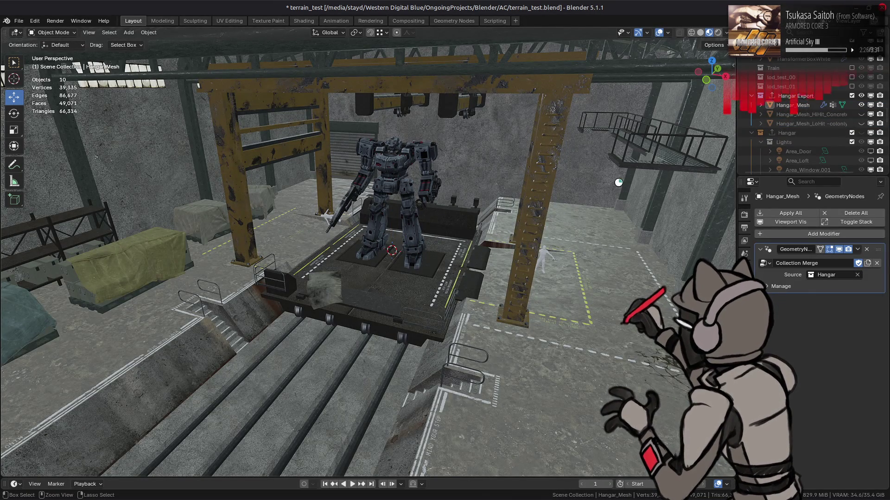
click(860, 124)
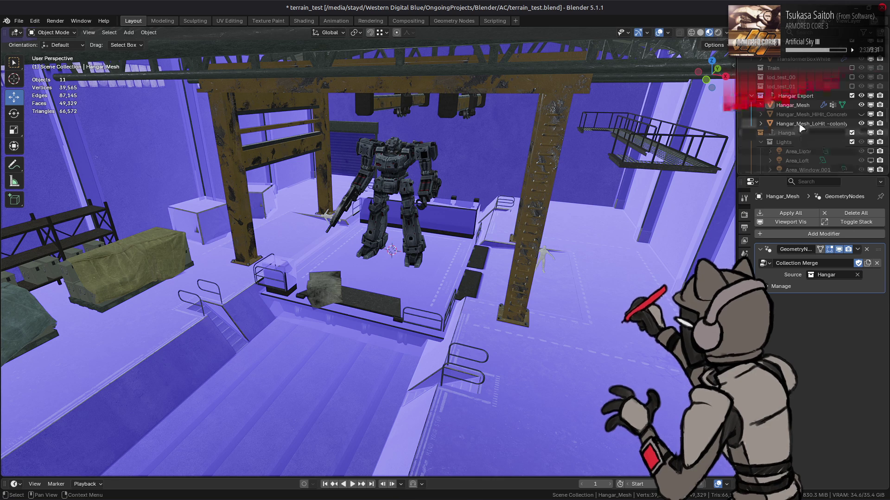
click(638, 239)
key(Tab)
key(ctrl+z)
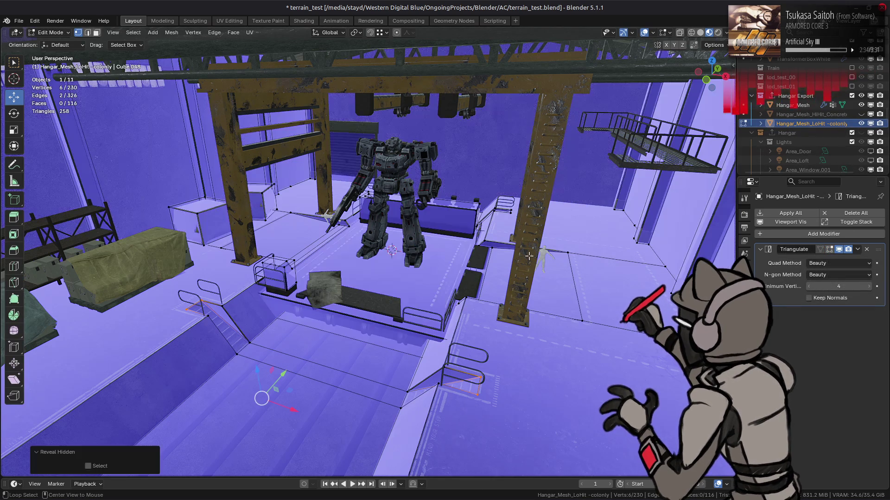
key(a)
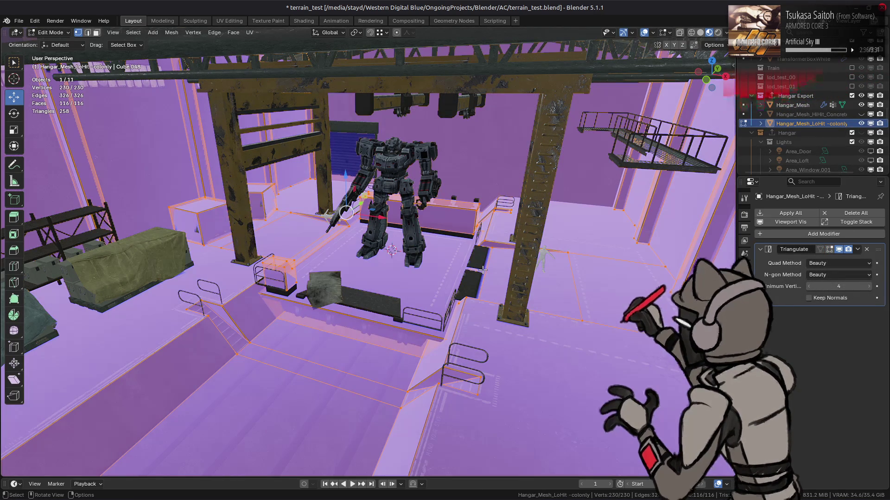
key(h)
Add a cube to the collision mesh and place it flat beside the yellow pillar base.
key(shift+a)
click(417, 278)
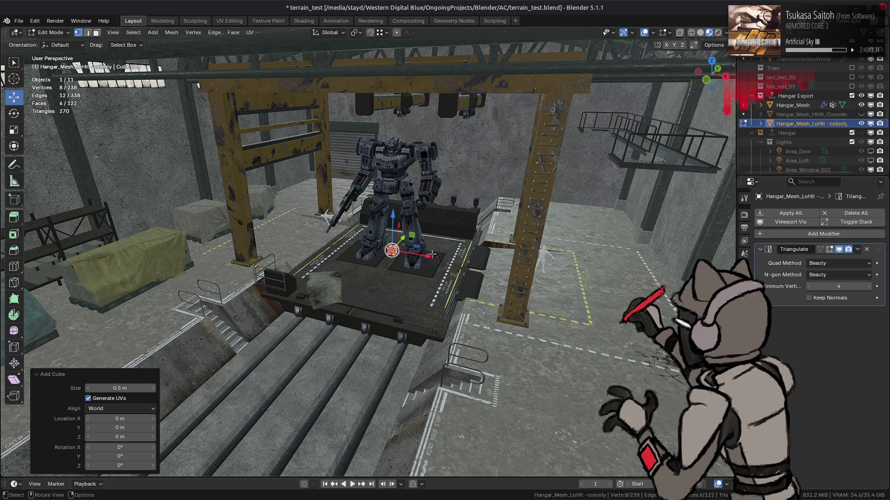
mouse_move(417, 246)
mouse_down()
mouse_move(454, 296)
mouse_move(524, 320)
mouse_move(540, 313)
mouse_up()
key(KP_Decimal)
scroll(439, 274, down, 5)
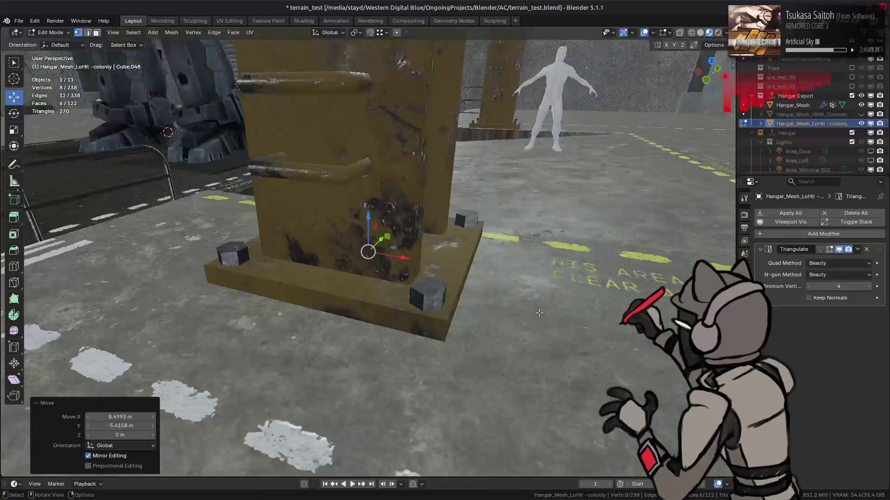
middle_drag(439, 274, 399, 302)
mouse_move(399, 302)
mouse_down()
mouse_move(334, 310)
mouse_move(329, 303)
mouse_up()
mouse_move(330, 303)
middle_down()
mouse_move(391, 277)
mouse_move(331, 302)
mouse_move(343, 296)
mouse_move(315, 273)
middle_up()
Stretch the box's faces around the pillar base, including 1 m along one side.
key(alt+a)
drag(308, 266, 352, 359)
click(353, 358)
mouse_move(353, 358)
middle_down()
mouse_move(342, 312)
mouse_move(354, 313)
middle_up()
drag(364, 338, 463, 378)
mouse_move(463, 377)
middle_down()
mouse_move(456, 310)
mouse_move(436, 260)
middle_up()
drag(435, 253, 357, 286)
mouse_move(356, 286)
middle_down()
mouse_move(380, 226)
mouse_move(385, 259)
middle_up()
Delete the top and bottom faces of the box around the yellow pillar.
shift+click(303, 238)
right_click(484, 320)
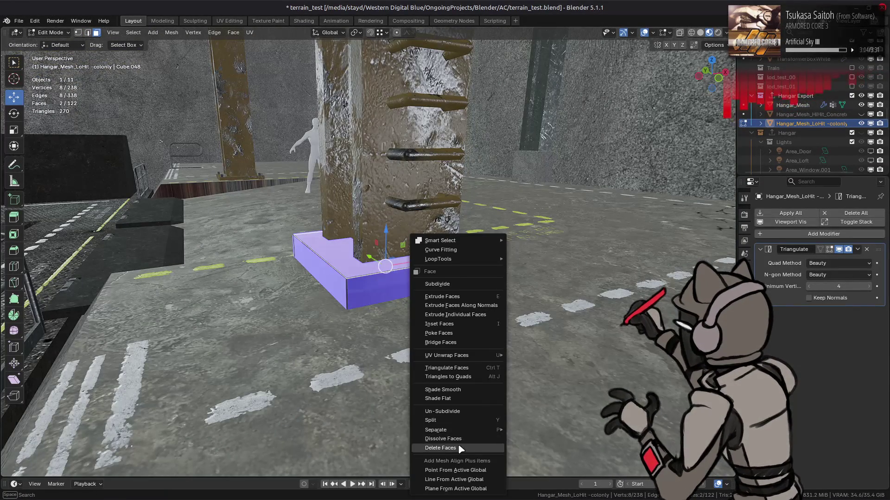
click(440, 448)
Lower the open edge loop 0.25 m and extrude it 4 m upward into a column.
alt+click(367, 276)
scroll(367, 276, down, 3)
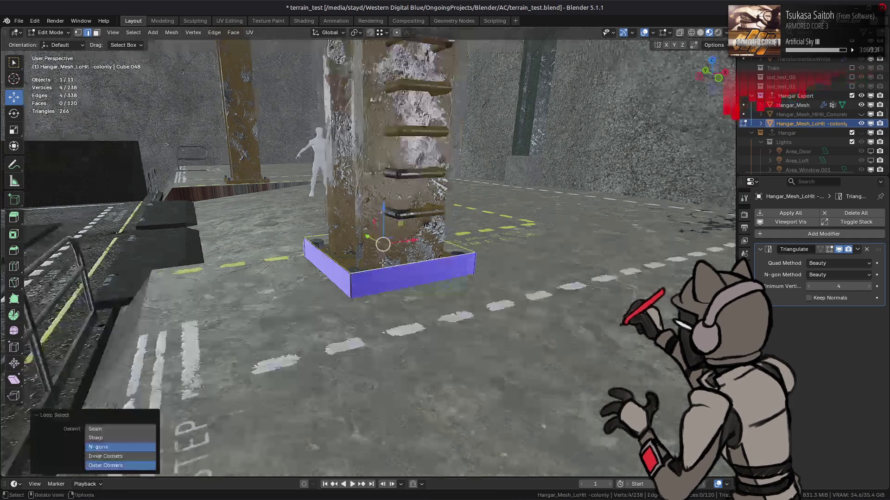
middle_drag(368, 277, 388, 392)
text(gz-0.25)
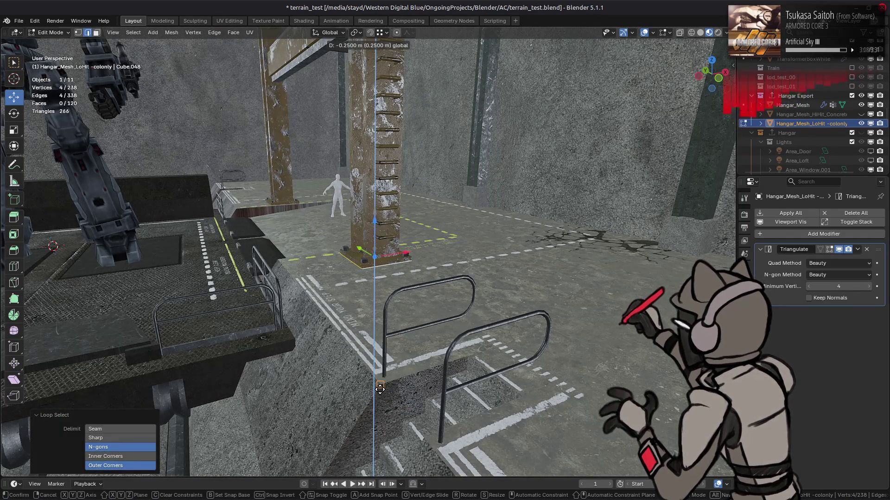
key(Return)
text(e)
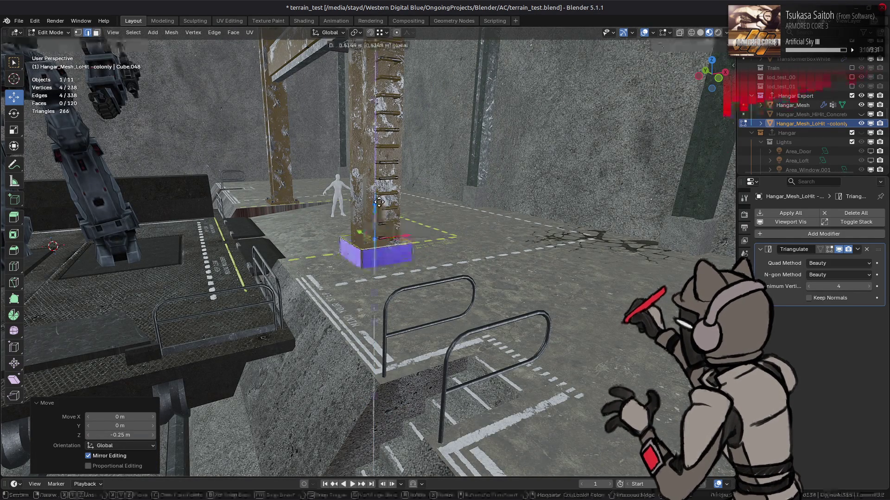
text(4)
key(Return)
Raise the column's bottom loop back up by 0.25 m.
mouse_move(379, 202)
middle_down()
mouse_move(346, 252)
mouse_move(394, 305)
mouse_move(297, 296)
middle_up()
alt+click(399, 316)
key(g)
key(z)
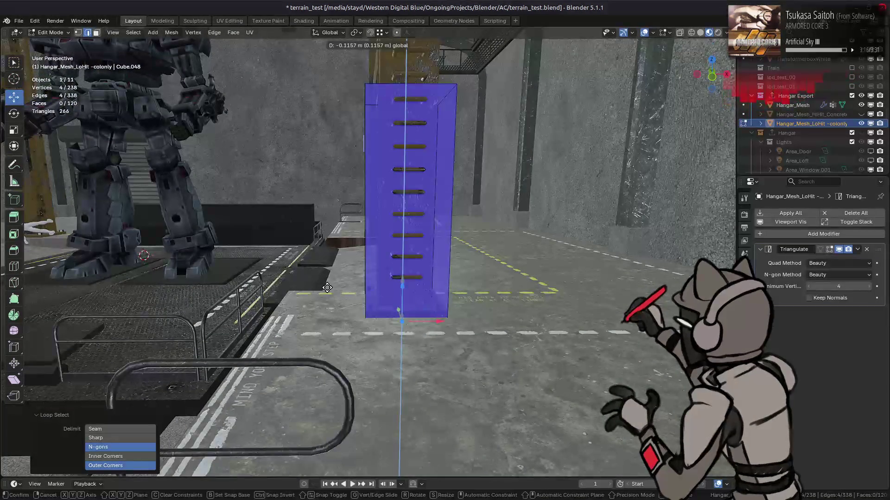
click(287, 294)
Duplicate the whole column 11 m along Y onto the next pillar.
mouse_move(287, 293)
middle_down()
mouse_move(435, 262)
mouse_move(408, 266)
mouse_move(424, 302)
mouse_move(408, 315)
middle_up()
click(435, 262)
click(405, 256)
key(ctrl+l)
key(shift+d)
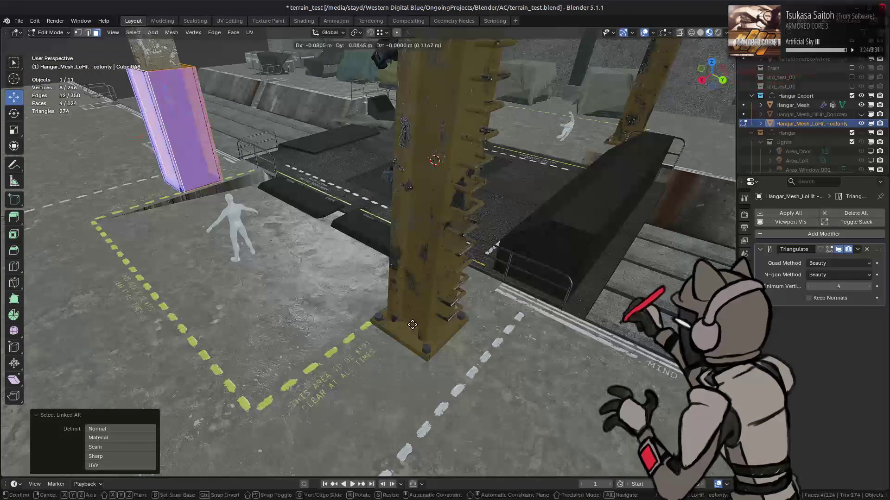
text(y)
text(11)
key(Return)
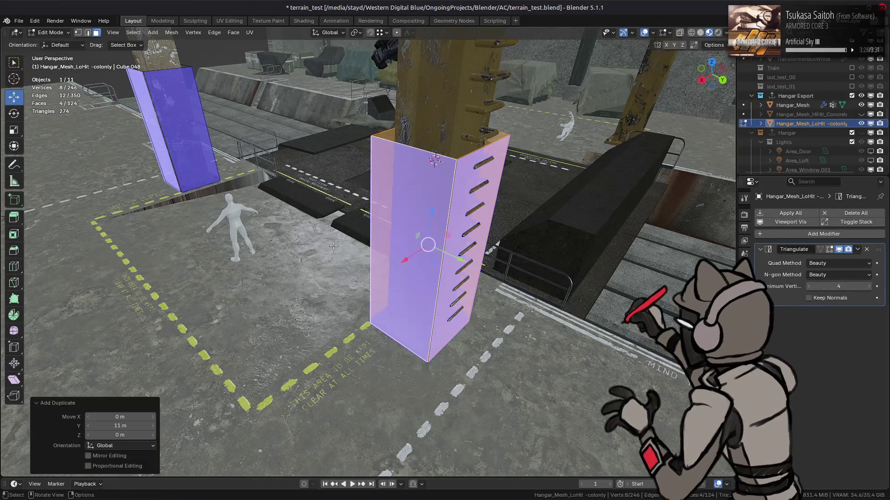
Duplicate both columns along X onto the middle pillars.
shift+click(209, 147)
key(ctrl+l)
mouse_move(209, 146)
middle_down()
mouse_move(250, 209)
mouse_move(352, 315)
middle_up()
key(shift+d)
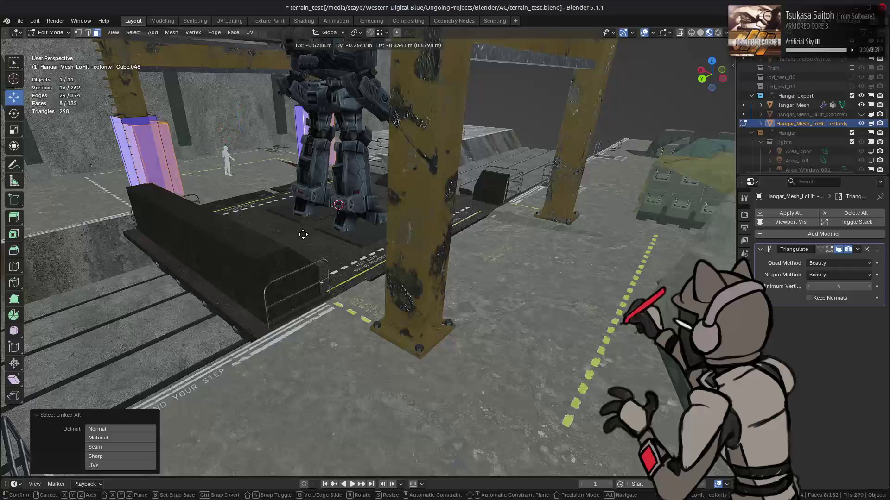
key(x)
click(359, 268)
click(356, 264)
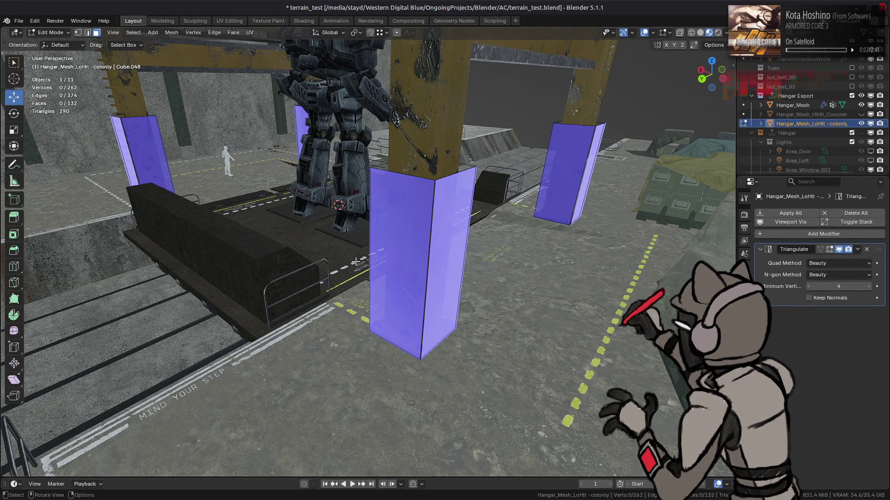
Reveal the hidden collision faces, select all geometry, and switch to vertex selection.
middle_drag(367, 254, 290, 216)
key(alt+h)
scroll(398, 221, down, 6)
middle_drag(399, 221, 328, 207)
key(a)
scroll(357, 214, down, 5)
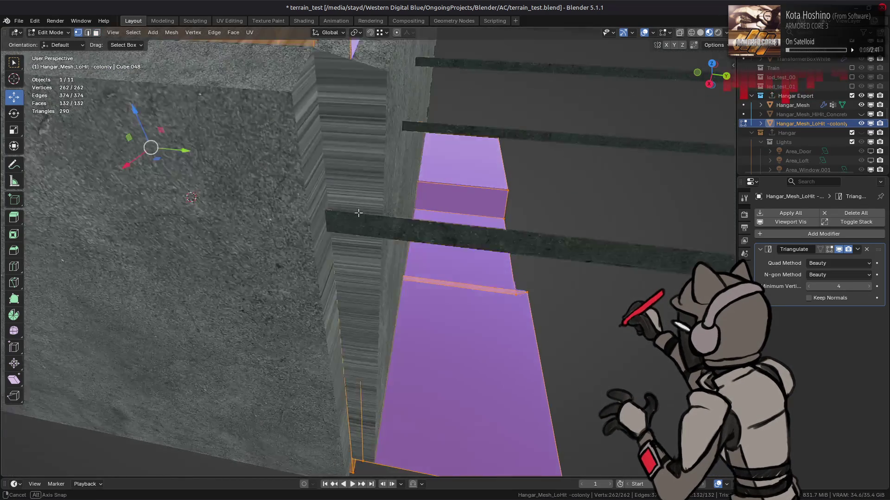
scroll(366, 197, up, 8)
scroll(415, 244, down, 5)
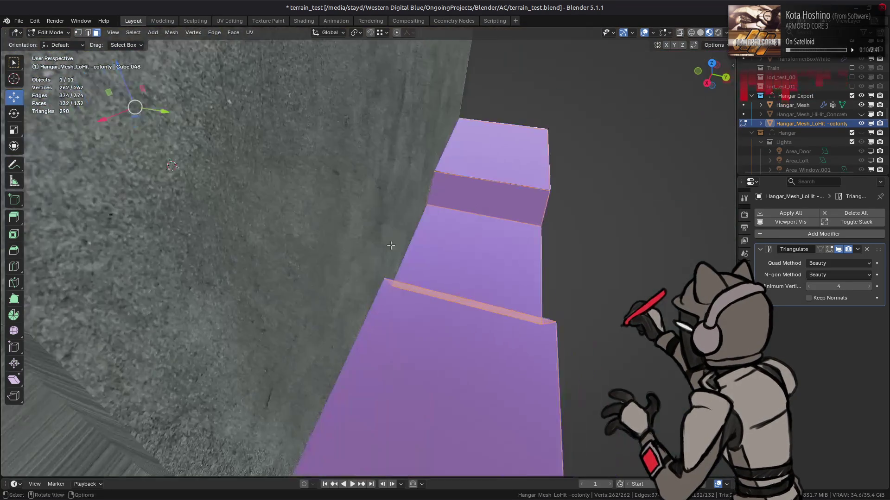
key(1)
scroll(451, 226, up, 3)
scroll(452, 225, down, 6)
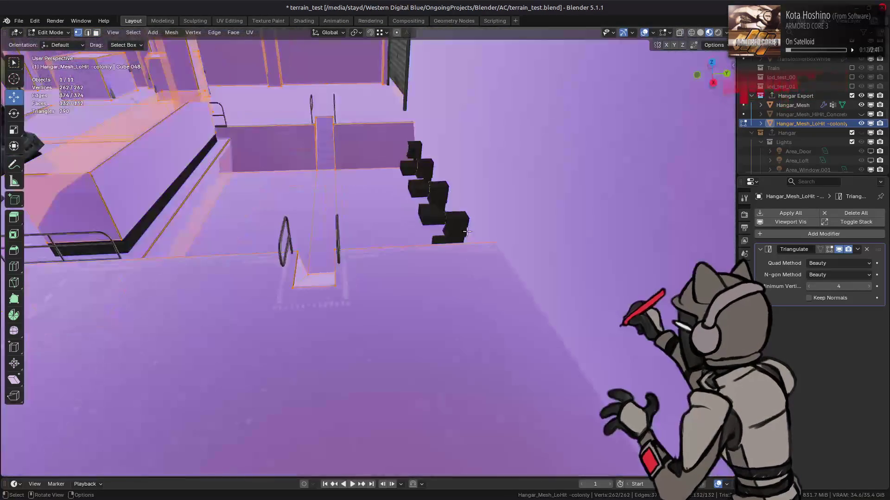
Select the wall strip's end vertices through X-ray and slide them along Y.
middle_drag(449, 231, 462, 218)
key(alt+z)
drag(501, 386, 447, 158)
key(alt+z)
key(g)
key(y)
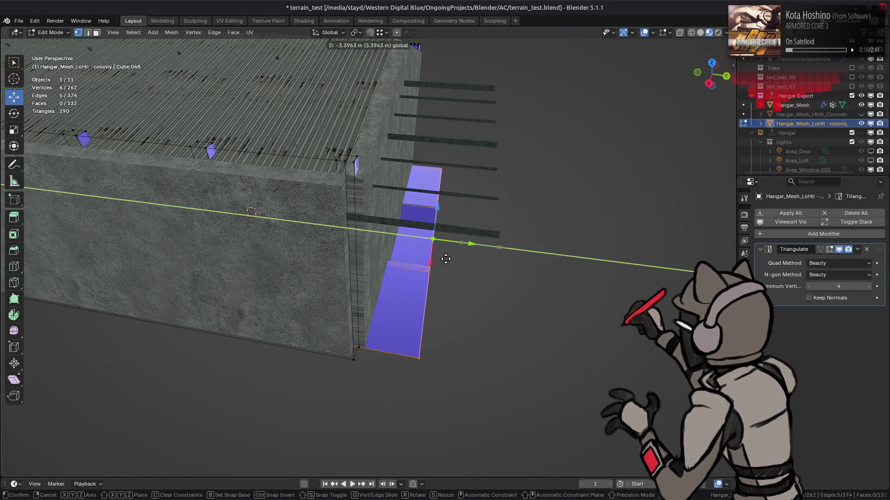
click(446, 259)
Refine the strip's end along Y, snapping it to nearby geometry, then deselect.
scroll(445, 259, up, 3)
scroll(446, 259, down, 5)
mouse_move(446, 259)
middle_down()
mouse_move(447, 197)
mouse_move(240, 163)
mouse_move(431, 229)
middle_up()
key(g)
key(y)
click(456, 206)
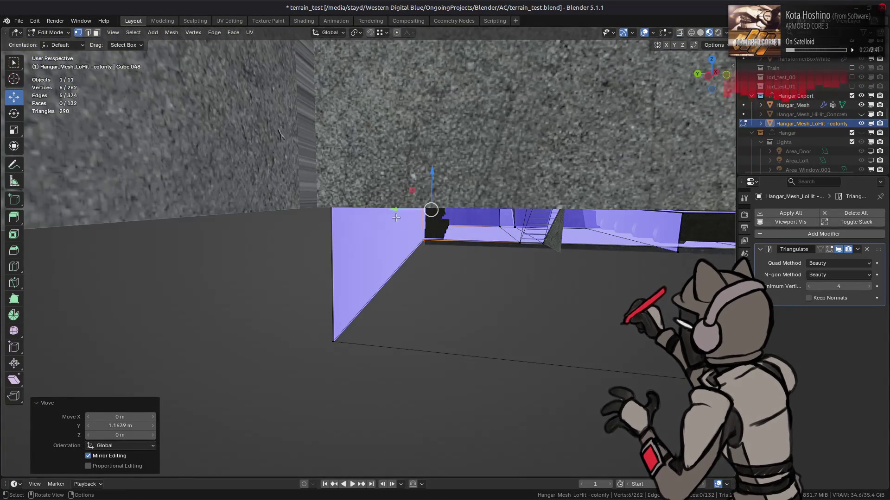
key(g)
key(y)
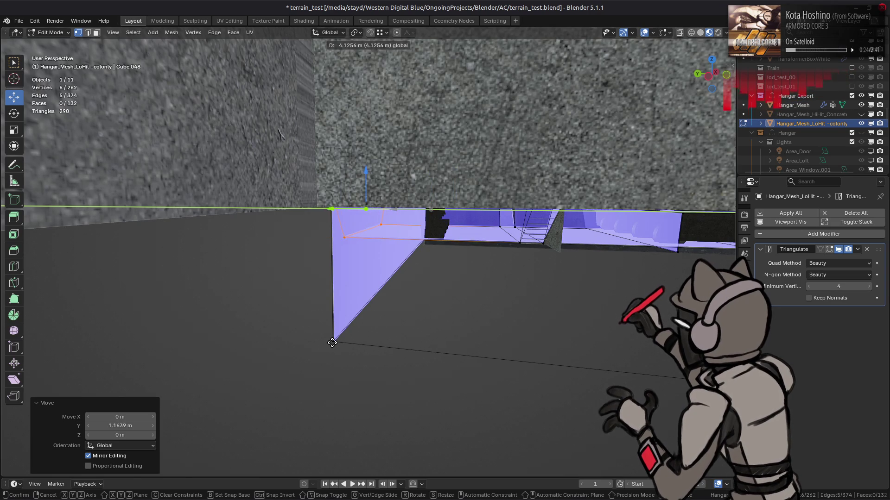
key(ctrl)
click(339, 328)
mouse_move(339, 329)
middle_down()
mouse_move(406, 214)
mouse_move(435, 208)
mouse_move(509, 82)
middle_up()
key(alt+a)
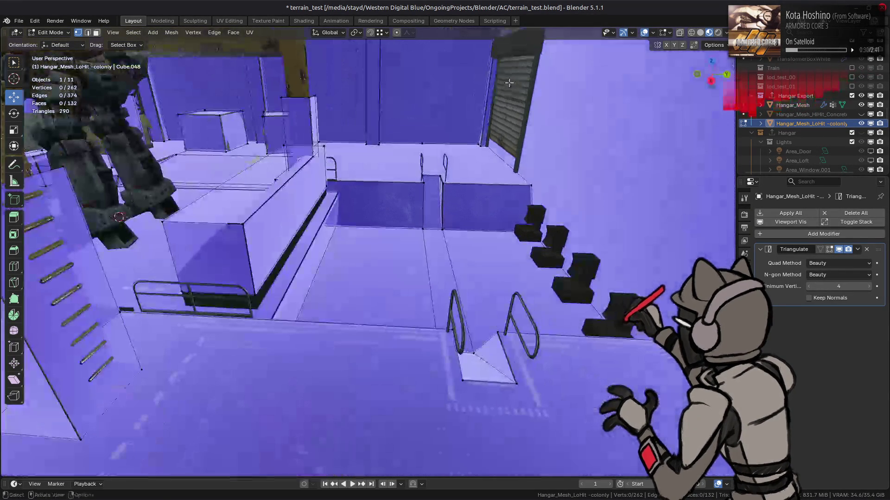
Lower the long collision box by 0.5 m.
mouse_move(211, 218)
shift+middle_down()
mouse_move(327, 237)
mouse_move(438, 238)
shift+middle_up()
click(500, 235)
shift+middle_drag(500, 236, 507, 223)
key(ctrl+l)
drag(522, 159, 524, 153)
text(.5)
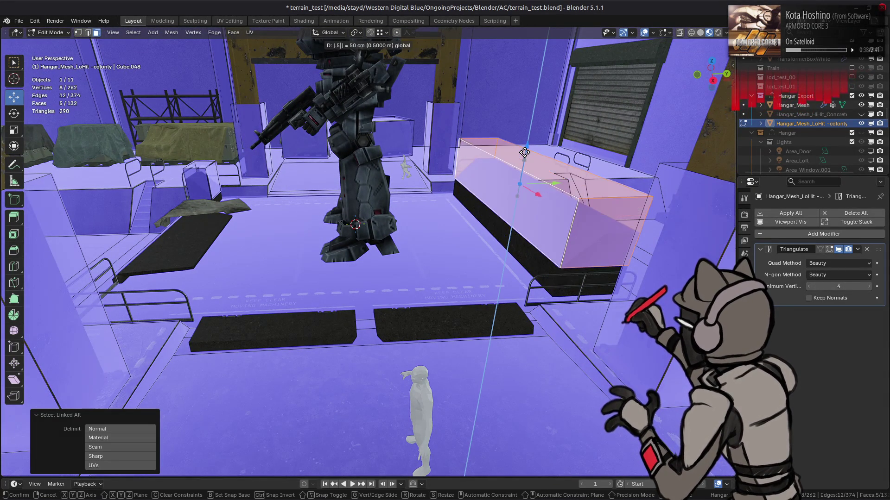
text(-)
key(Return)
Lower the small box by the railing 0.5 m along Z.
middle_drag(512, 202, 463, 208)
click(454, 209)
click(270, 237)
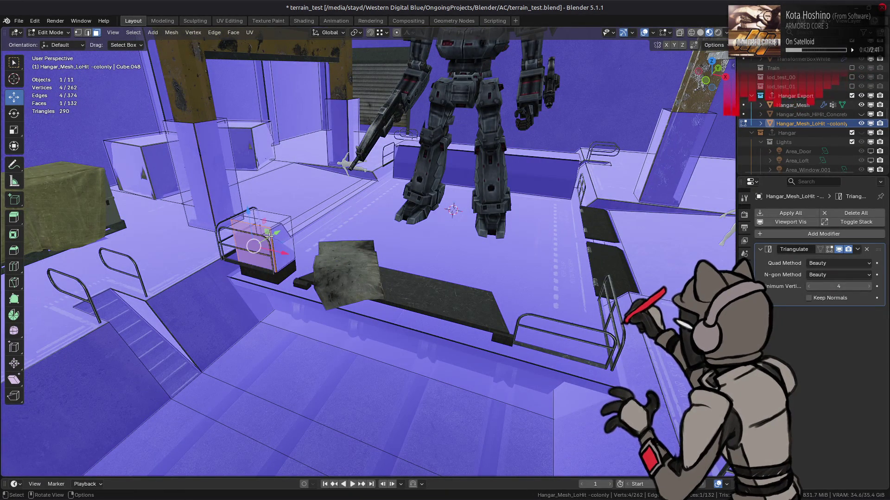
key(ctrl+l)
key(g)
key(z)
key(period)
text(5-)
key(Return)
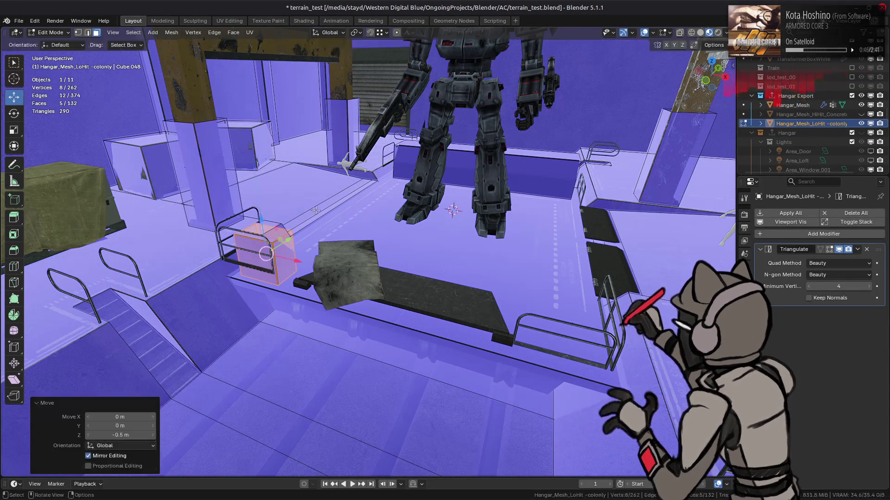
key(alt+a)
Move a crate's collision box 6 m along Y.
scroll(316, 210, down, 5)
mouse_move(316, 210)
shift+middle_down()
mouse_move(363, 259)
mouse_move(343, 241)
mouse_move(354, 215)
mouse_move(399, 253)
mouse_move(394, 229)
shift+middle_up()
click(354, 215)
key(ctrl+l)
key(g)
key(y)
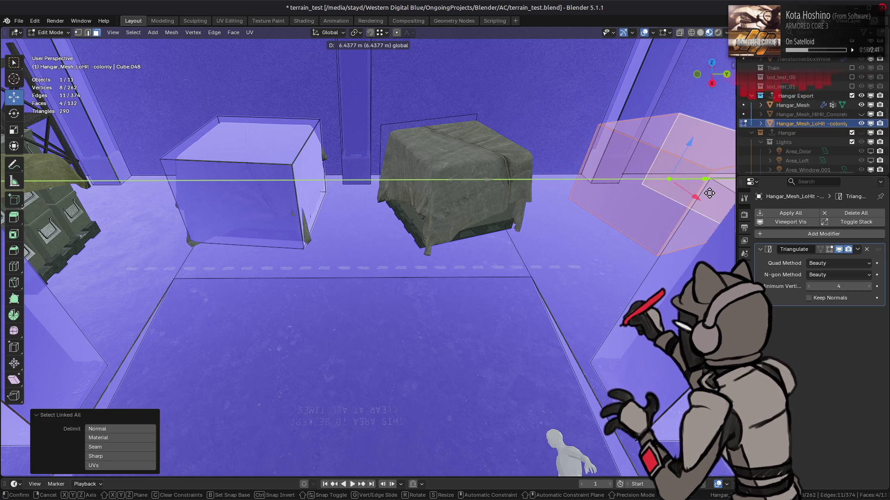
click(553, 190)
Merge the overlapping vertices of the moved collision box.
mouse_move(422, 164)
middle_down()
mouse_move(406, 214)
mouse_move(517, 178)
middle_up()
key(ctrl+l)
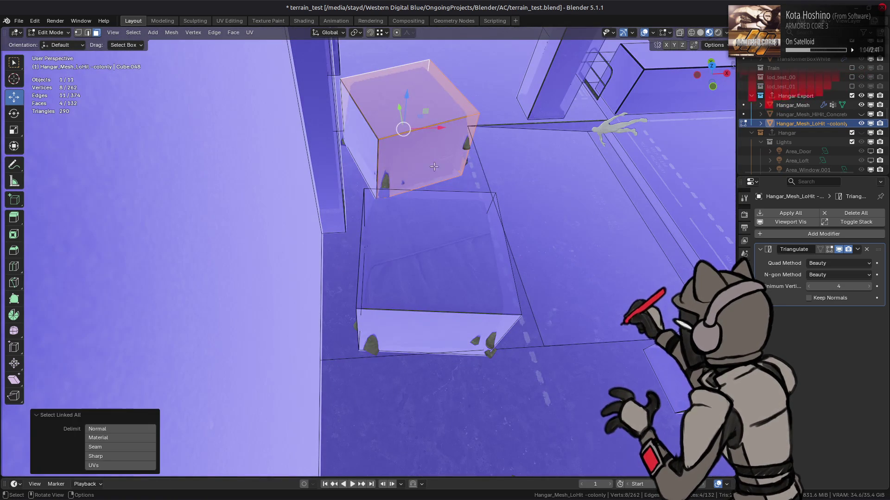
middle_drag(363, 152, 442, 177)
shift+click(443, 177)
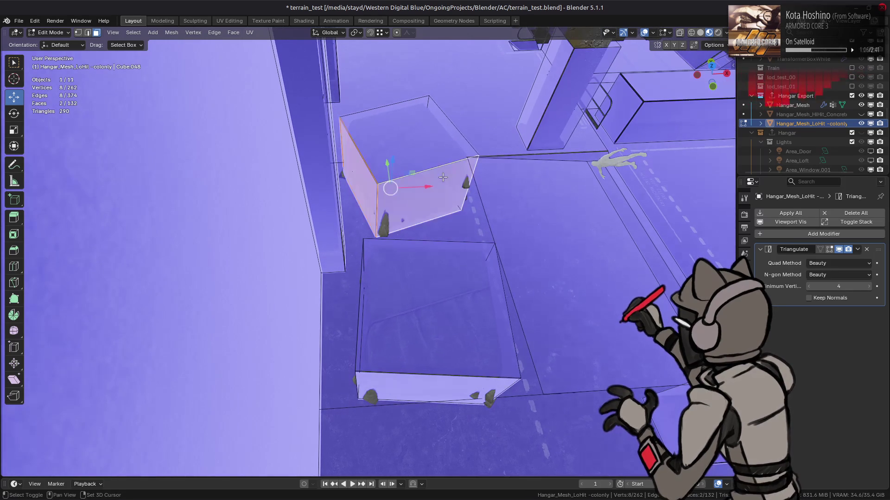
key(1)
right_click(429, 228)
mouse_move(417, 415)
click(456, 447)
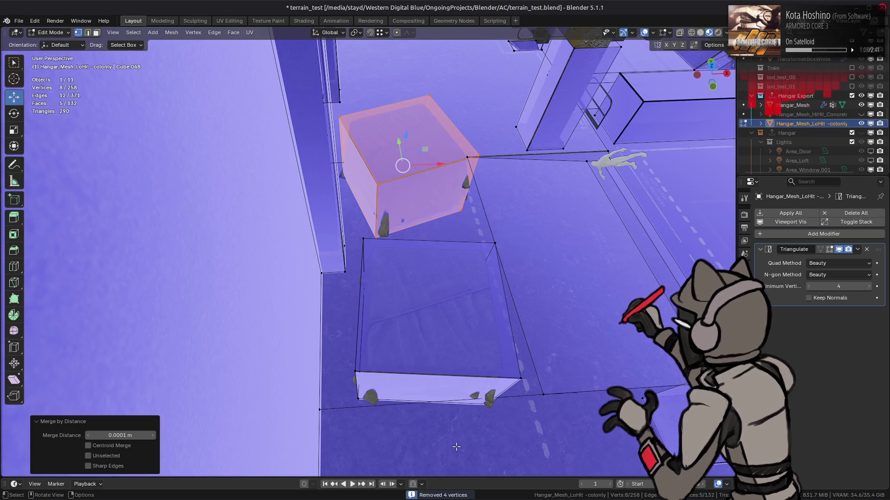
click(420, 345)
Merge the duplicate vertices of the other collision box.
key(3)
middle_drag(402, 331, 381, 312)
click(380, 312)
key(ctrl+l)
middle_drag(419, 294, 372, 281)
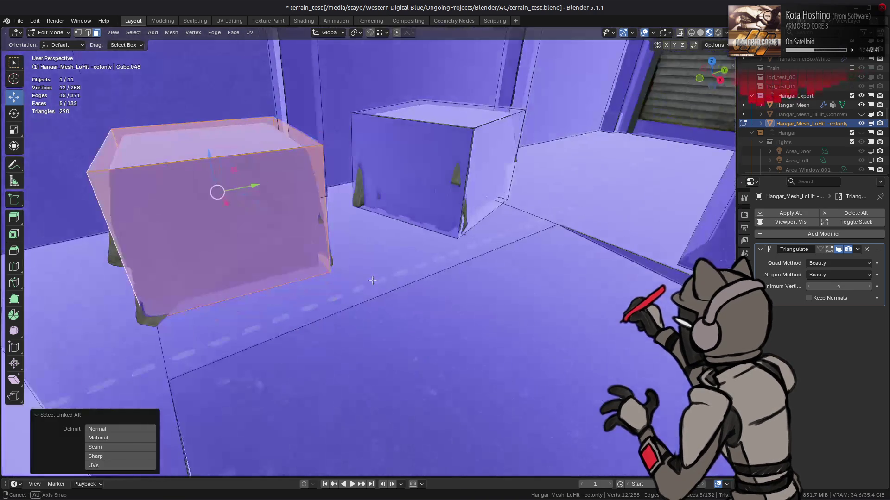
key(1)
right_click(463, 309)
mouse_move(486, 314)
click(533, 343)
Slide the connected collision box along Y onto its cloth-covered crate and leave Edit Mode.
middle_drag(533, 345, 415, 206)
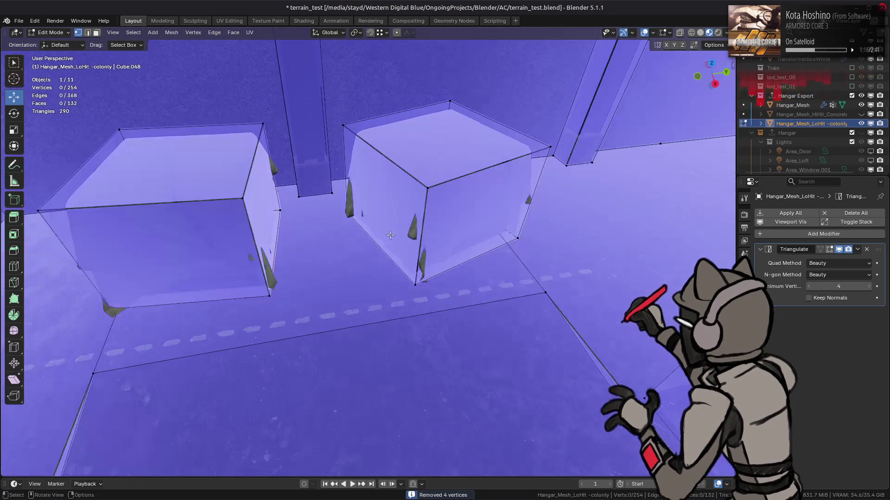
key(3)
click(415, 206)
key(ctrl+l)
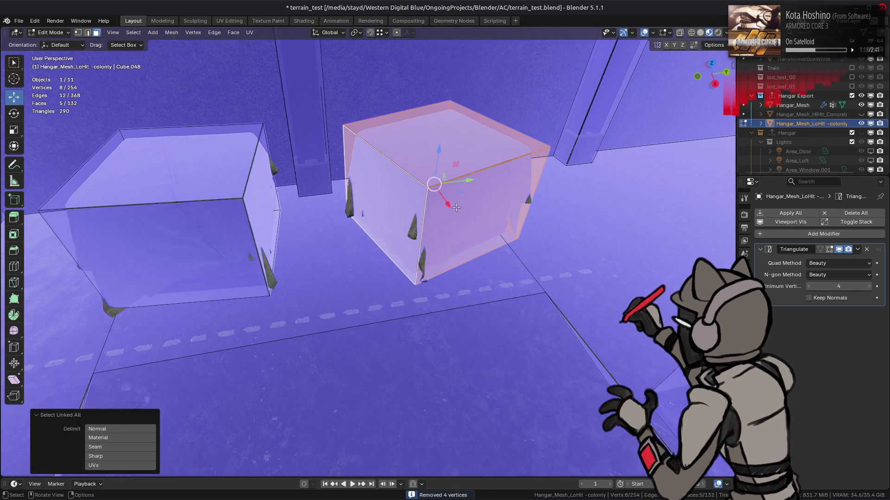
drag(473, 180, 482, 180)
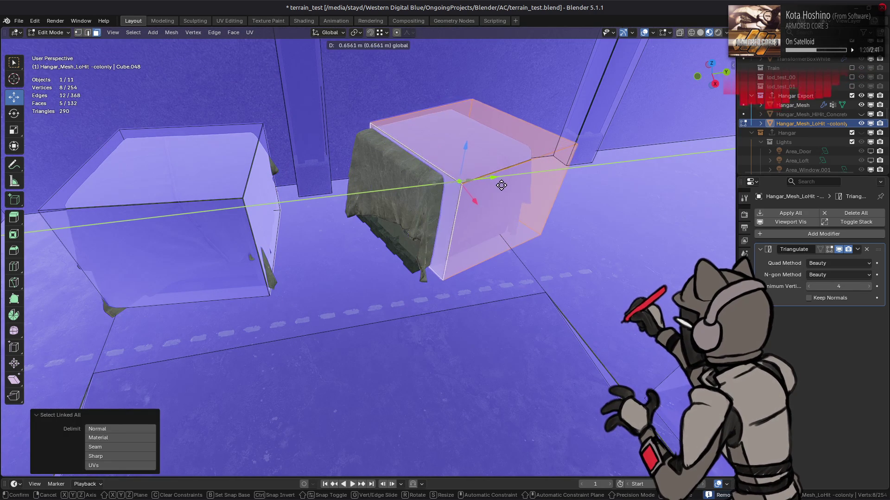
click(492, 185)
key(Tab)
click(493, 185)
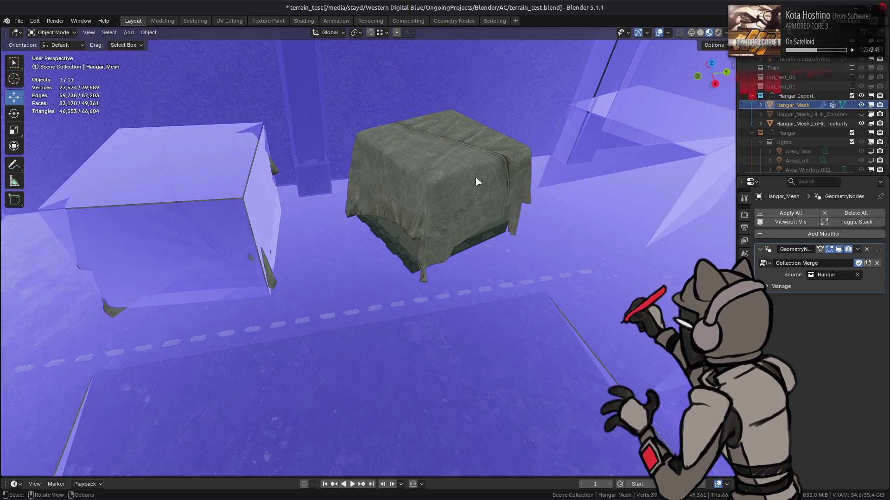
shift+click(479, 189)
Select the other crate's whole collision box in Edit Mode.
scroll(464, 193, up, 5)
mouse_move(444, 200)
middle_down()
mouse_move(570, 174)
mouse_move(576, 184)
mouse_move(427, 201)
mouse_move(414, 227)
mouse_move(367, 204)
mouse_move(408, 205)
mouse_move(371, 232)
middle_up()
scroll(403, 204, up, 2)
click(327, 242)
key(Tab)
click(329, 241)
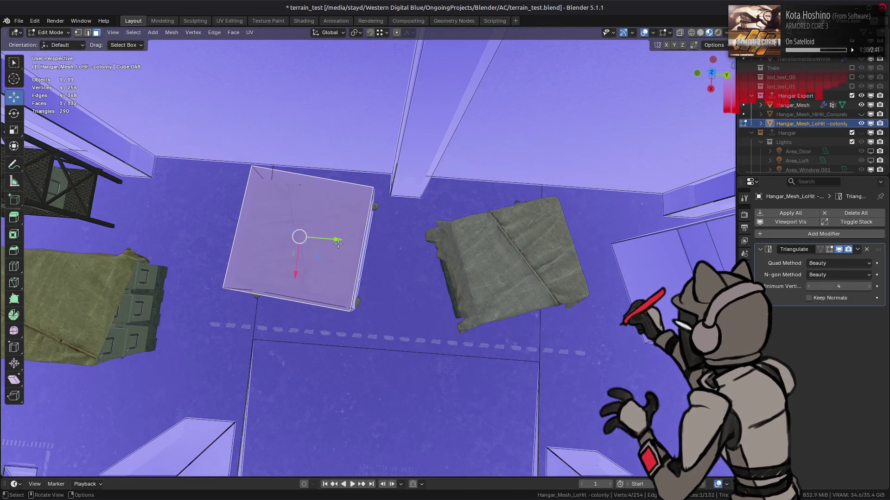
key(ctrl+l)
Shift that collision box along Y over its crate and return to Object Mode.
middle_drag(337, 244, 340, 275)
mouse_move(340, 276)
mouse_down()
mouse_move(438, 275)
mouse_move(413, 275)
mouse_up()
middle_drag(413, 275, 395, 208)
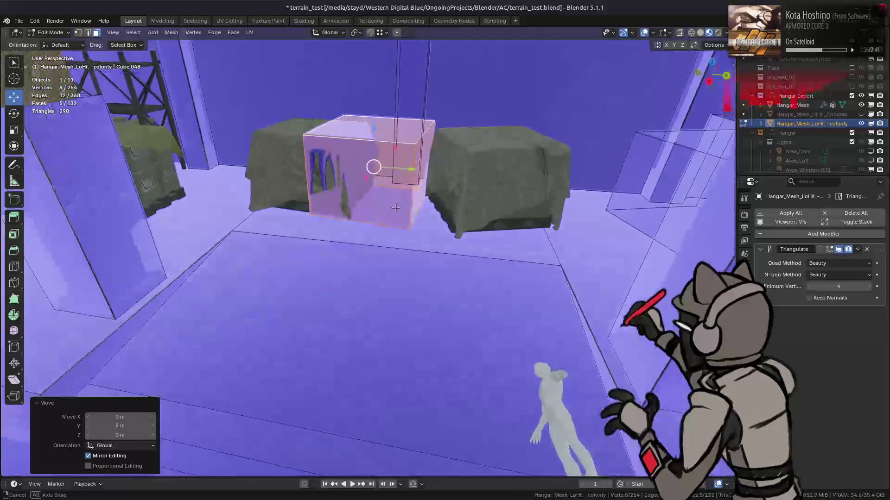
key(ctrl+z)
drag(365, 172, 464, 173)
mouse_move(463, 174)
middle_down()
mouse_move(394, 236)
mouse_move(463, 162)
middle_up()
key(Tab)
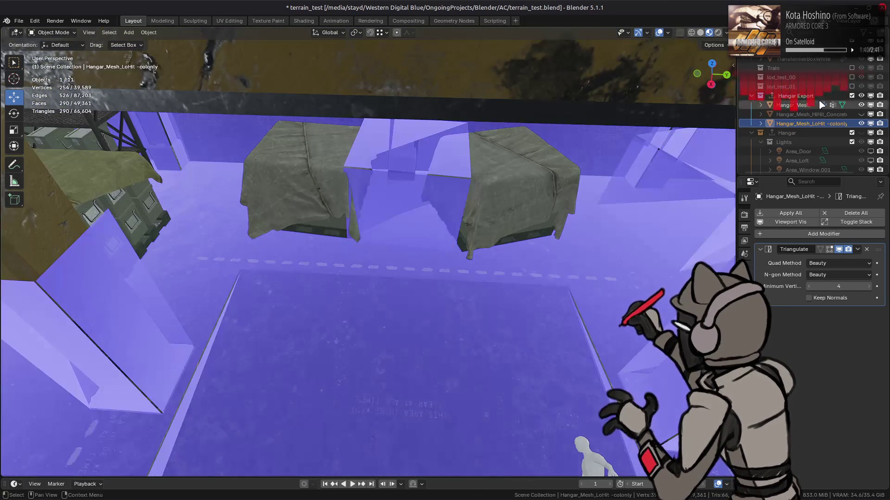
Move the two covered crates along Y by 6 m and 3 m.
click(861, 96)
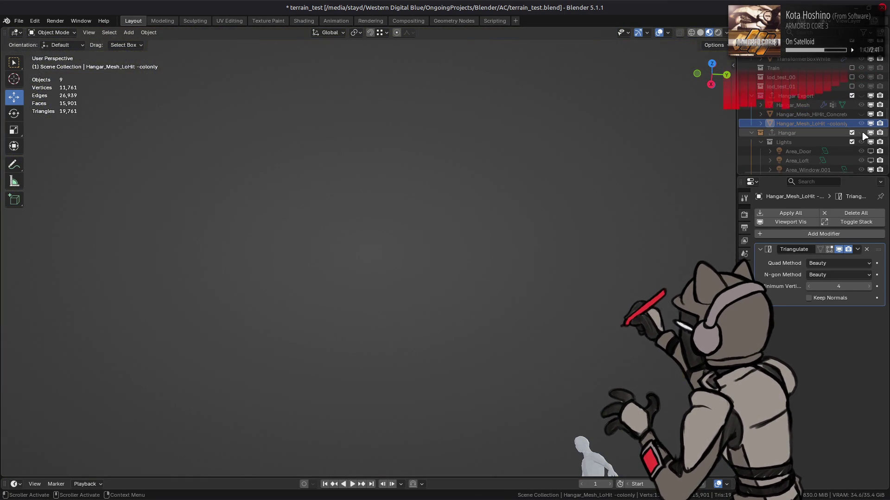
click(862, 133)
key(g)
key(y)
key(6)
key(Return)
click(308, 197)
key(g)
key(y)
key(3)
key(Return)
mouse_move(465, 183)
shift+middle_down()
mouse_move(352, 207)
mouse_move(383, 185)
mouse_move(505, 211)
mouse_move(371, 192)
mouse_move(388, 193)
shift+middle_up()
key(alt+a)
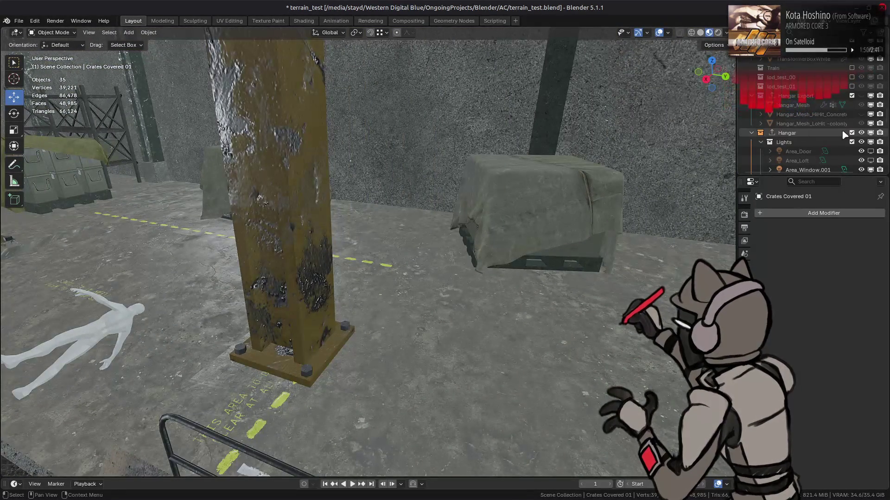
Show the Hangar Export collision meshes to check the crates' fit, then hide them.
click(861, 95)
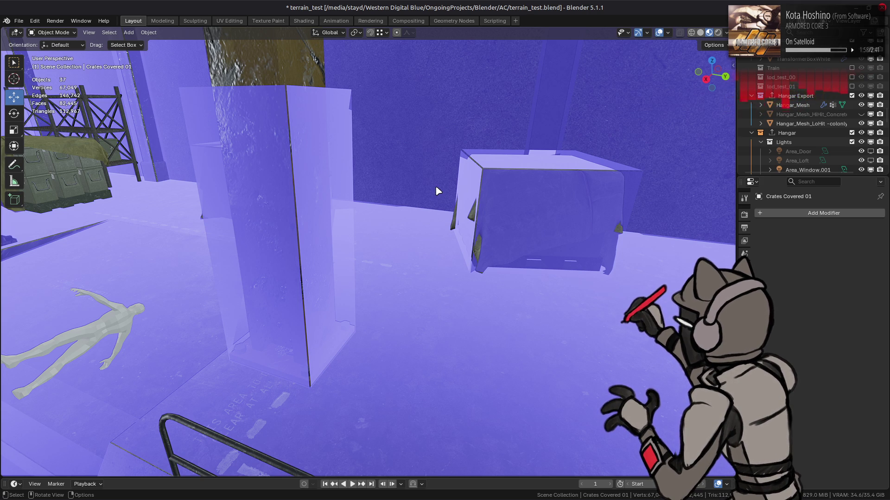
mouse_move(348, 192)
middle_down()
mouse_move(373, 254)
mouse_move(440, 253)
mouse_move(370, 241)
mouse_move(324, 258)
mouse_move(510, 199)
mouse_move(683, 170)
middle_up()
scroll(383, 255, down, 5)
scroll(440, 253, down, 4)
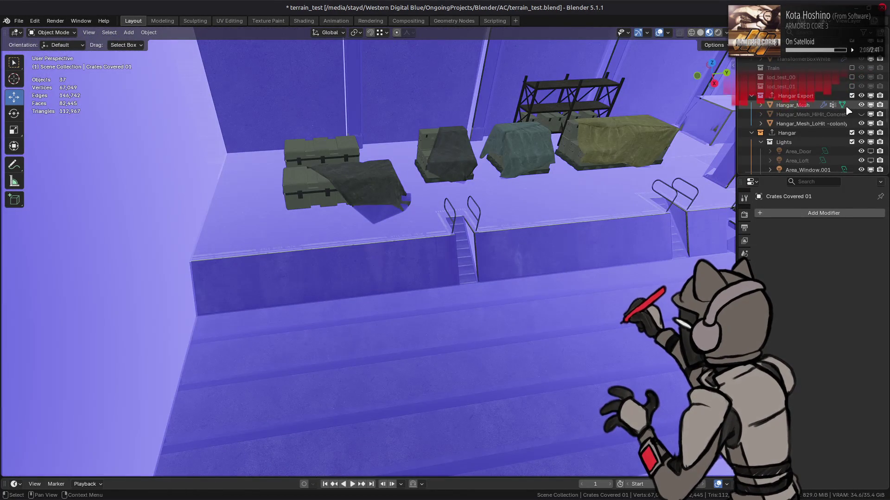
mouse_move(579, 152)
middle_down()
mouse_move(414, 188)
mouse_move(403, 151)
mouse_move(531, 269)
mouse_move(457, 221)
middle_up()
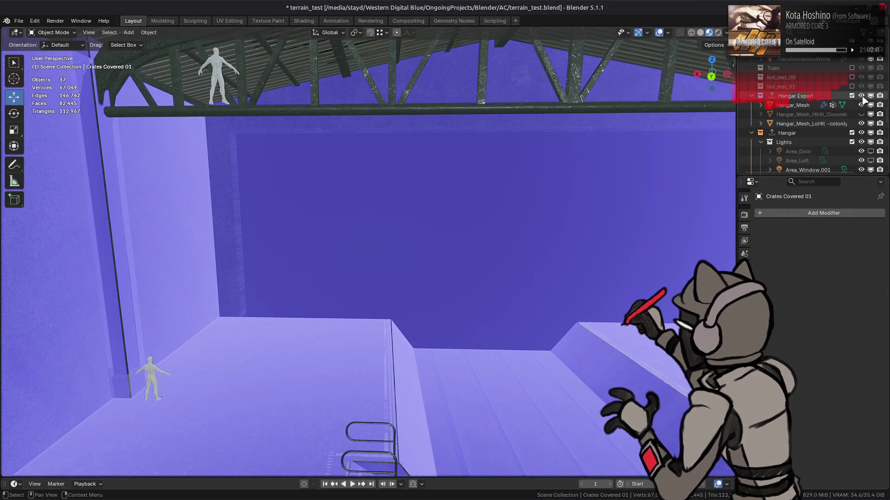
key(h)
Put Hangar_Mesh_Inner in Edit Mode with edge selection.
click(353, 145)
key(Tab)
key(2)
click(354, 145)
mouse_move(353, 145)
middle_down()
mouse_move(324, 176)
mouse_move(369, 201)
mouse_move(271, 172)
mouse_move(410, 151)
mouse_move(423, 203)
mouse_move(436, 158)
middle_up()
click(715, 45)
Slide the door edges of the inner wall -9 m and then 9 m along X.
mouse_move(355, 218)
middle_down()
mouse_move(288, 242)
mouse_move(218, 193)
middle_up()
drag(218, 193, 338, 224)
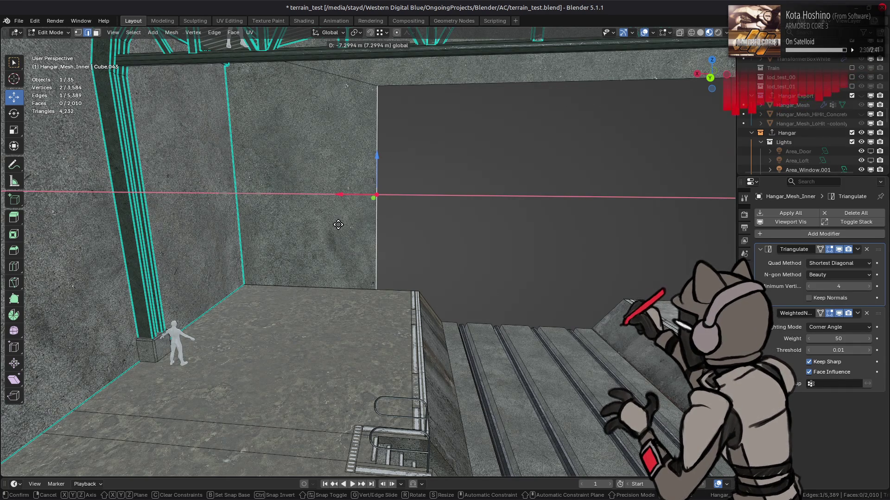
text(-9)
key(Return)
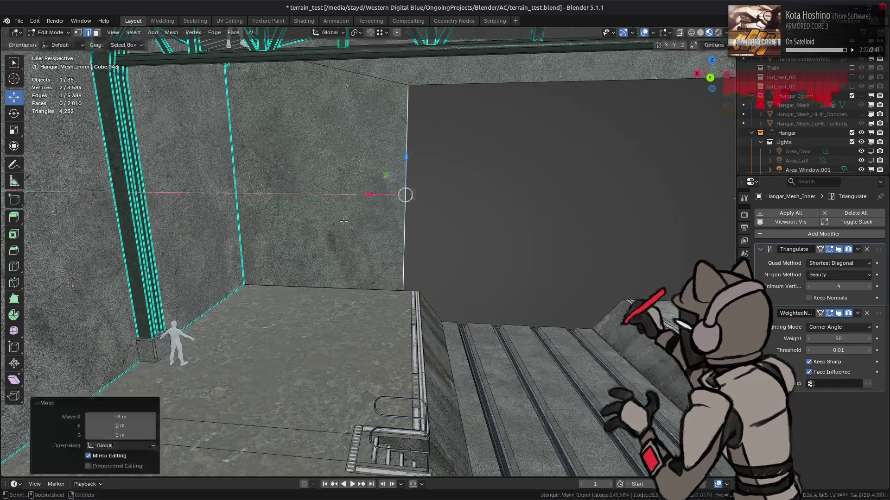
mouse_move(500, 226)
middle_down()
mouse_move(377, 204)
mouse_move(410, 207)
middle_up()
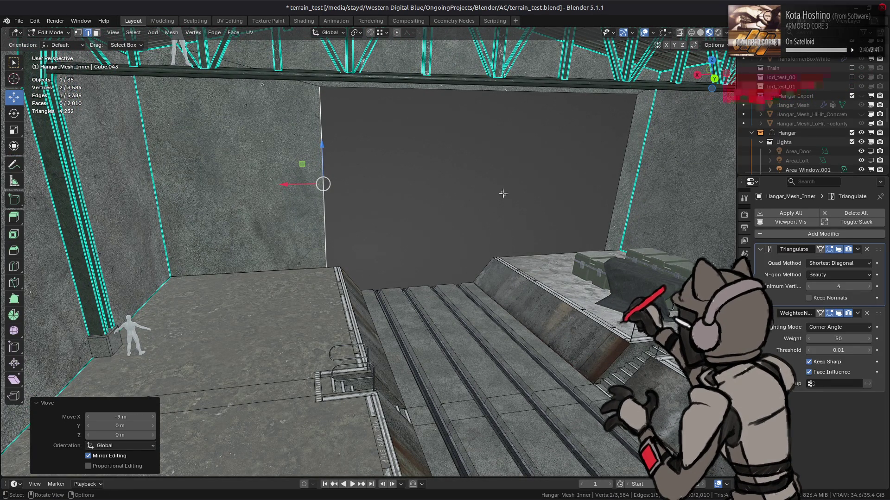
middle_drag(614, 174, 607, 181)
text(gx9)
key(Return)
mouse_move(528, 179)
middle_down()
mouse_move(528, 190)
mouse_move(435, 224)
mouse_move(463, 208)
mouse_move(424, 170)
middle_up()
Lower the door's top edge 1 m along Z in front view, then return to Object Mode.
key(KP_1)
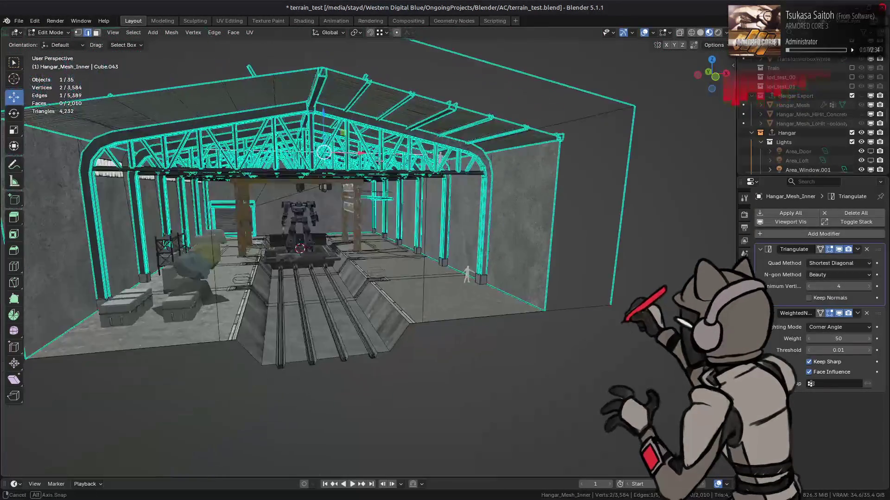
scroll(396, 153, up, 5)
mouse_move(396, 154)
mouse_down()
mouse_move(403, 159)
mouse_move(389, 172)
mouse_up()
mouse_move(388, 171)
middle_down()
mouse_move(463, 199)
mouse_move(486, 214)
mouse_move(494, 232)
mouse_move(500, 220)
middle_up()
key(Tab)
key(Tab)
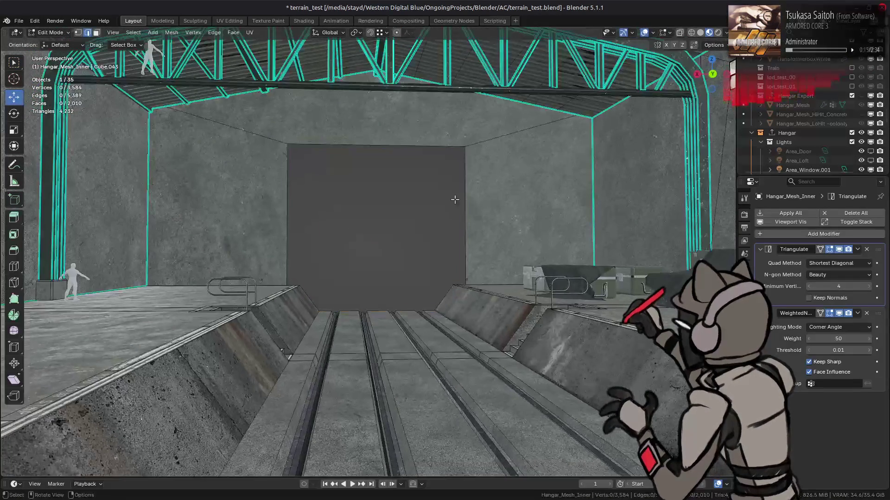
key(a)
key(alt+a)
middle_drag(341, 188, 464, 218)
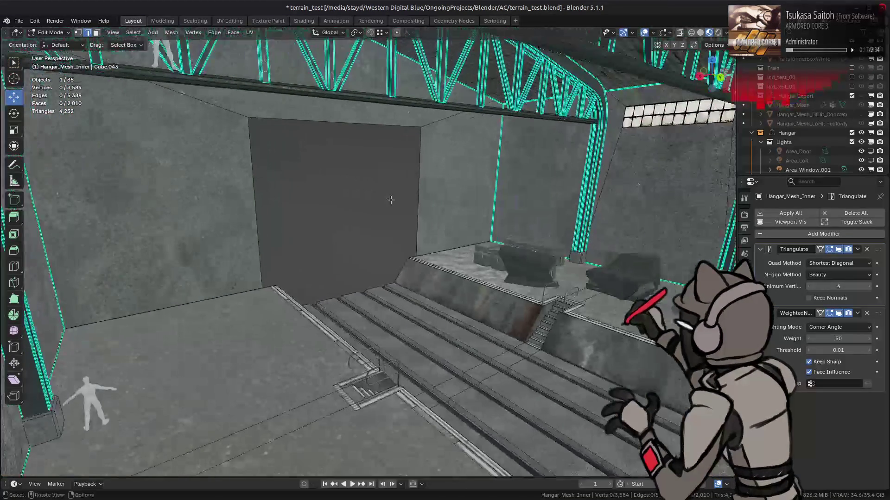
key(Tab)
scroll(839, 127, down, 5)
scroll(841, 126, down, 5)
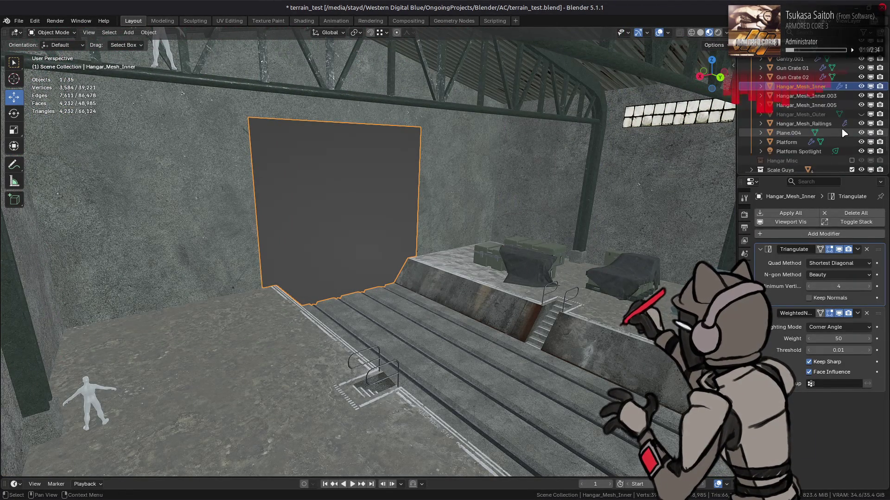
Move Hangar_Mesh_Outer's side wall faces 9 m inward along X.
middle_drag(533, 218, 655, 248)
click(673, 265)
key(Tab)
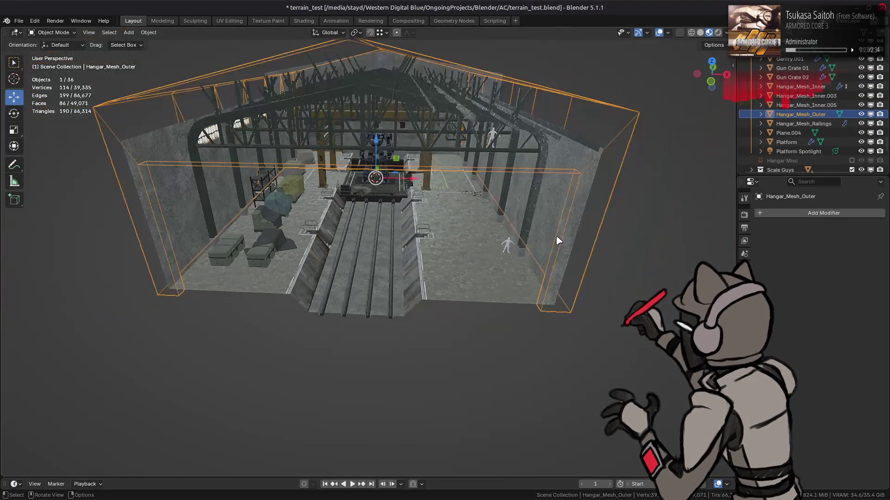
click(692, 263)
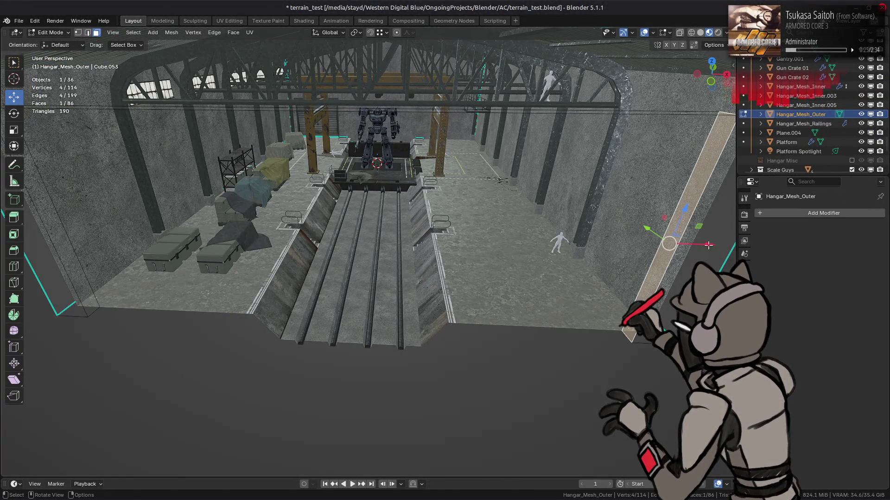
text(gx)
text(-9)
key(Return)
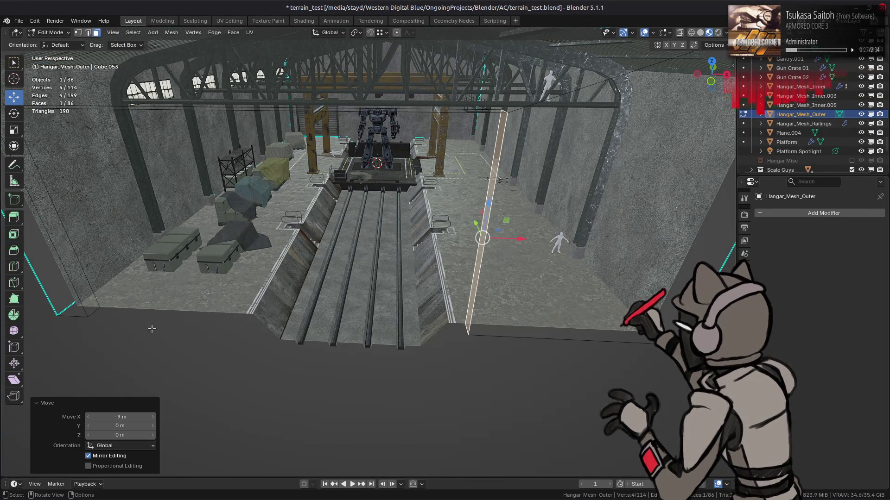
text(gx)
text(9)
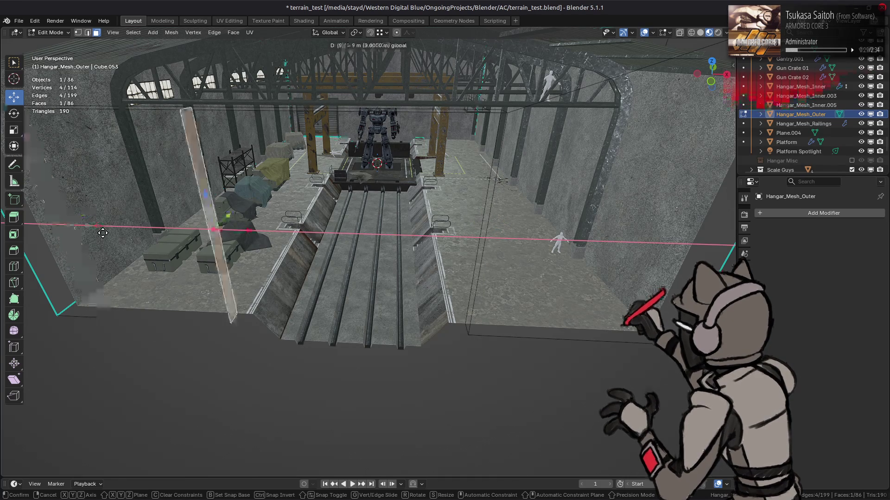
key(Return)
Drop the outer mesh's roof face 1 m along Z and return to Object Mode.
middle_drag(186, 195, 304, 109)
text(g)
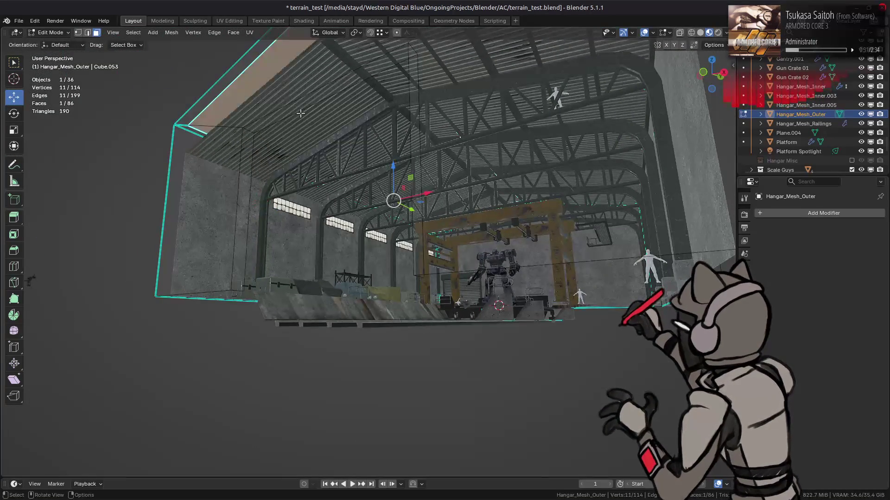
text(z1)
key(minus)
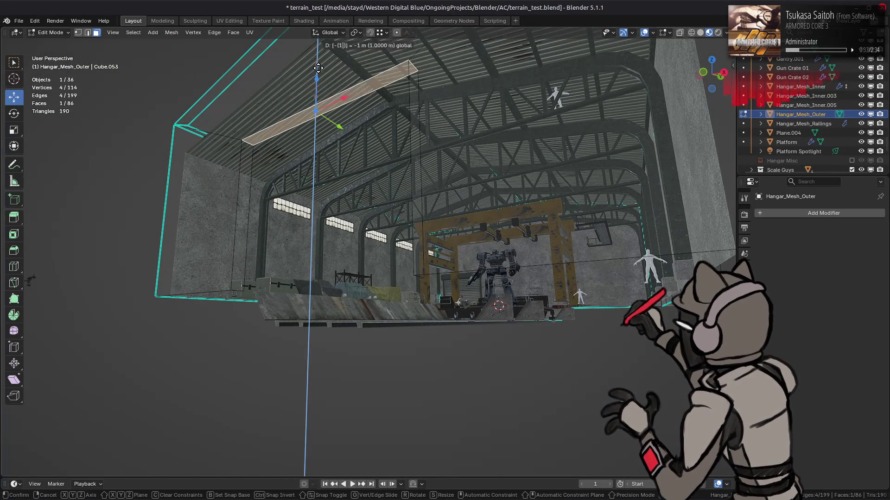
key(Return)
middle_drag(318, 69, 389, 139)
key(KP_1)
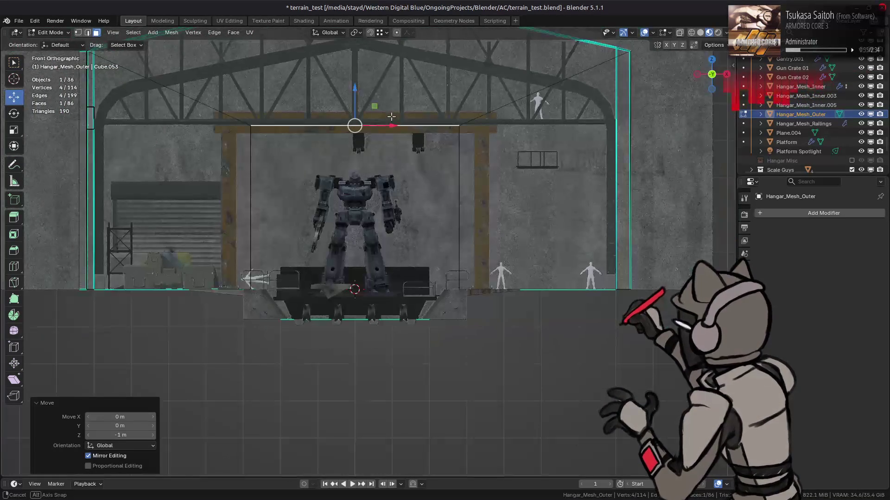
key(alt+a)
mouse_move(463, 139)
middle_down()
mouse_move(540, 156)
mouse_move(524, 175)
mouse_move(485, 185)
middle_up()
key(Tab)
scroll(485, 185, down, 5)
scroll(552, 184, up, 2)
shift+middle_drag(553, 184, 550, 166)
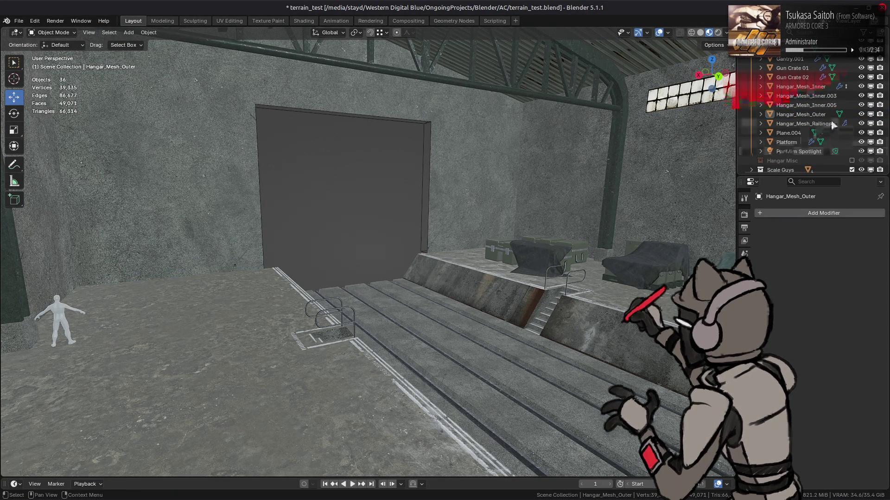
Hide Hangar_Mesh_Outer in the Outliner and save terrain_test.blend.
click(860, 114)
mouse_move(440, 218)
middle_down()
mouse_move(415, 225)
mouse_move(427, 250)
mouse_move(407, 301)
mouse_move(361, 301)
middle_up()
mouse_move(410, 262)
middle_down()
mouse_move(481, 242)
mouse_move(391, 256)
mouse_move(238, 242)
mouse_move(249, 252)
mouse_move(324, 222)
mouse_move(371, 223)
middle_up()
key(ctrl+s)
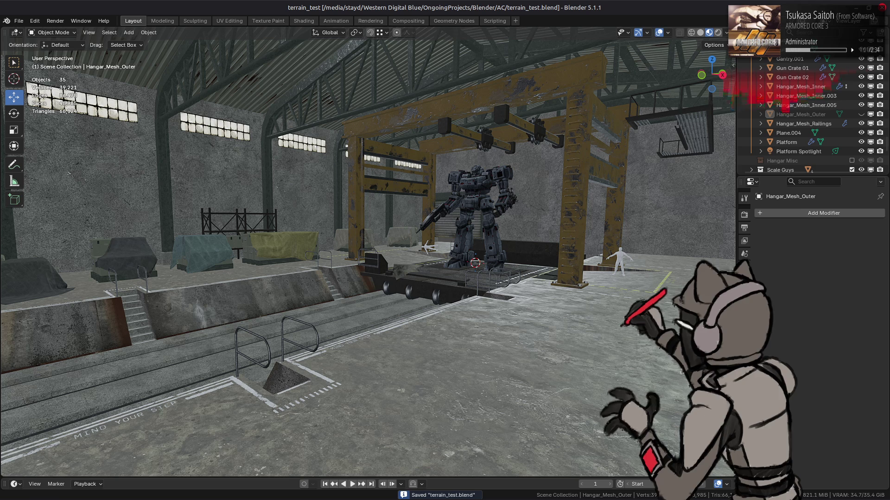
mouse_move(591, 499)
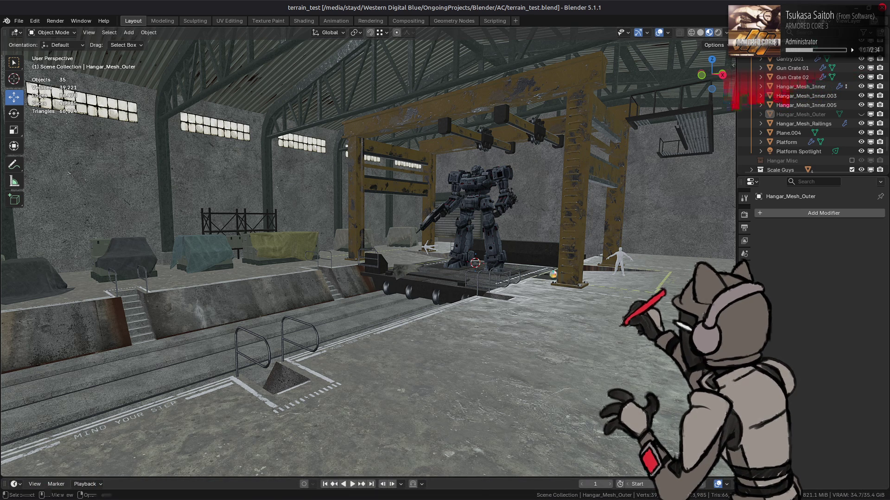
key(ctrl+s)
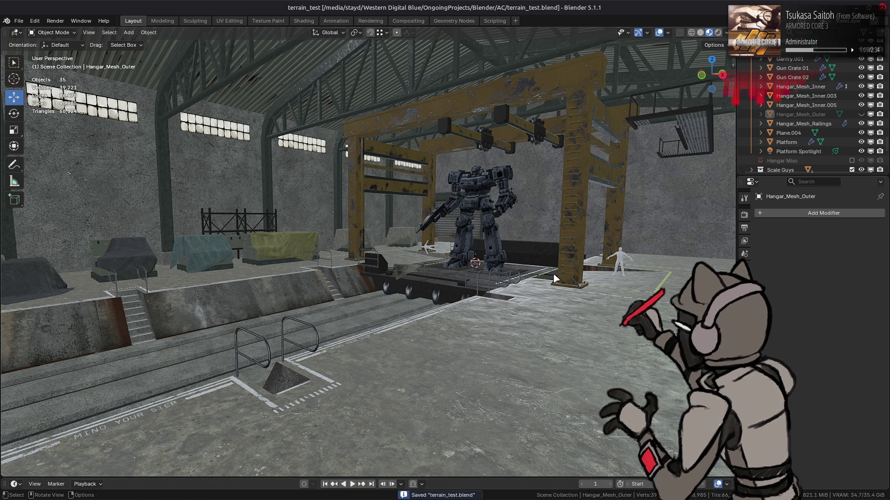
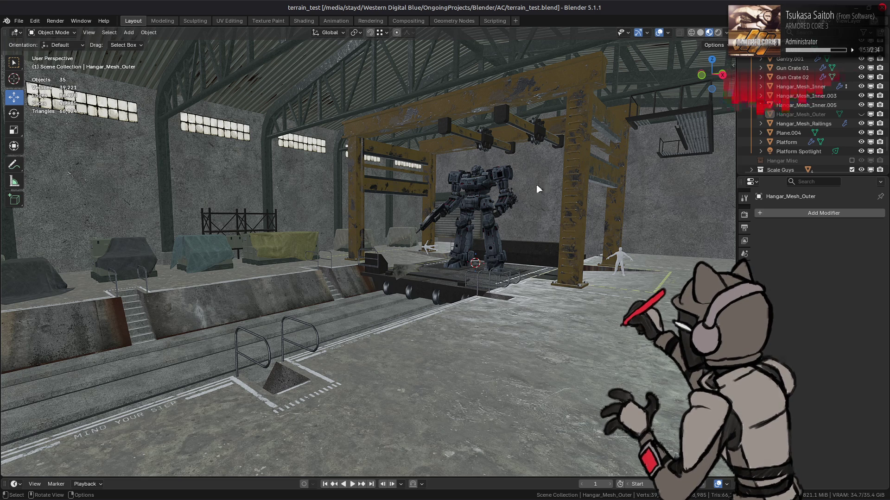
Save the file, hide the Hangar collection, and show and select the merged Hangar_Mesh.
mouse_move(532, 201)
middle_down()
mouse_move(387, 221)
mouse_move(392, 230)
mouse_move(437, 211)
middle_up()
key(ctrl+s)
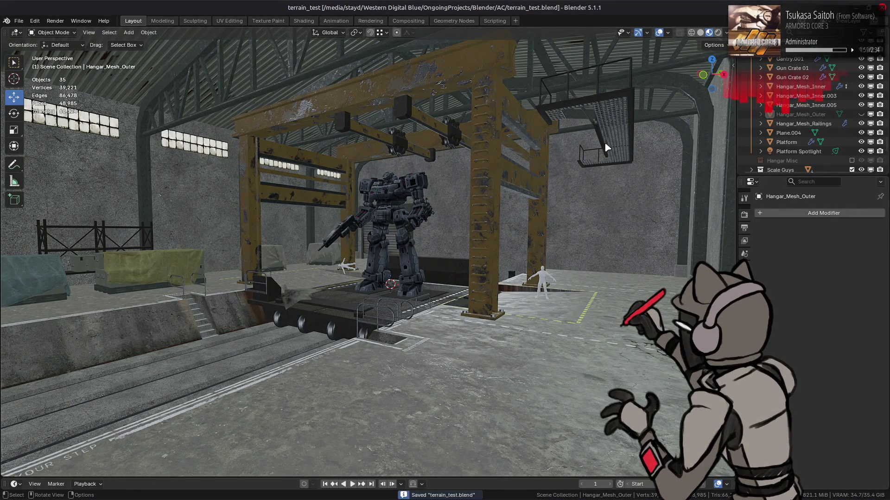
scroll(826, 92, up, 10)
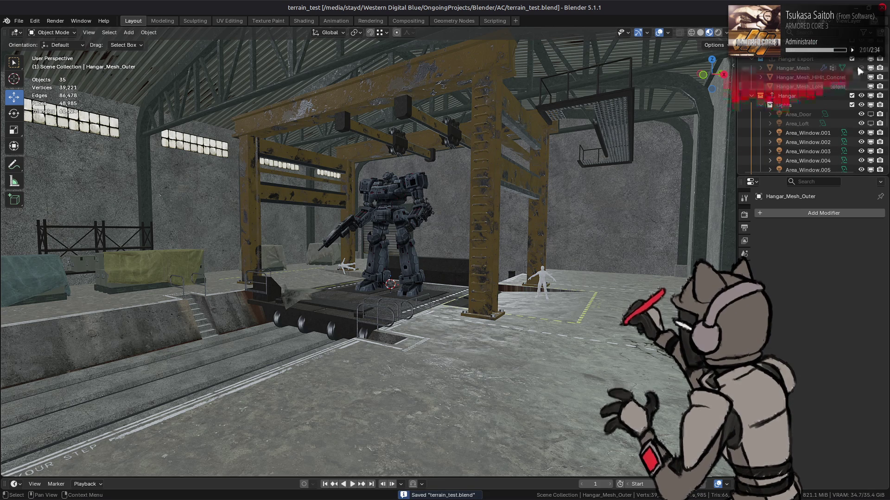
click(860, 95)
click(861, 67)
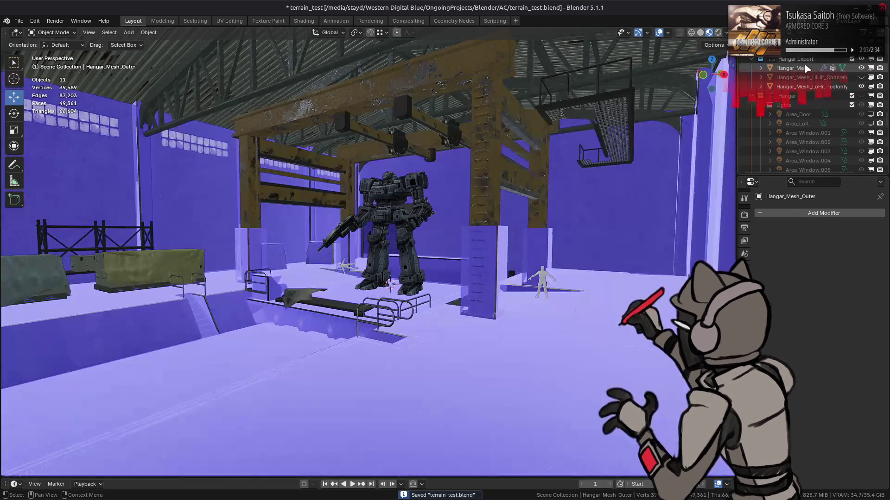
click(806, 69)
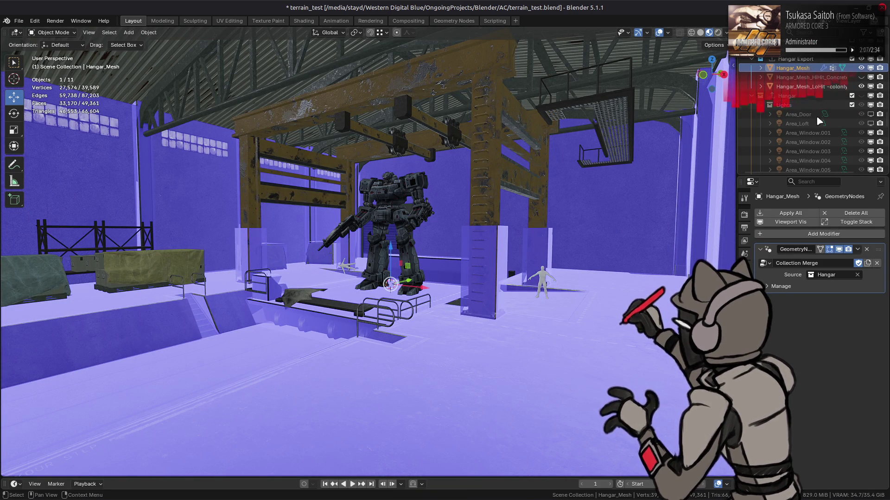
click(820, 233)
Add a Triangulate modifier with the Beauty quad method to Hangar_Mesh and hide Hangar_Mesh_LoHit.
mouse_move(782, 233)
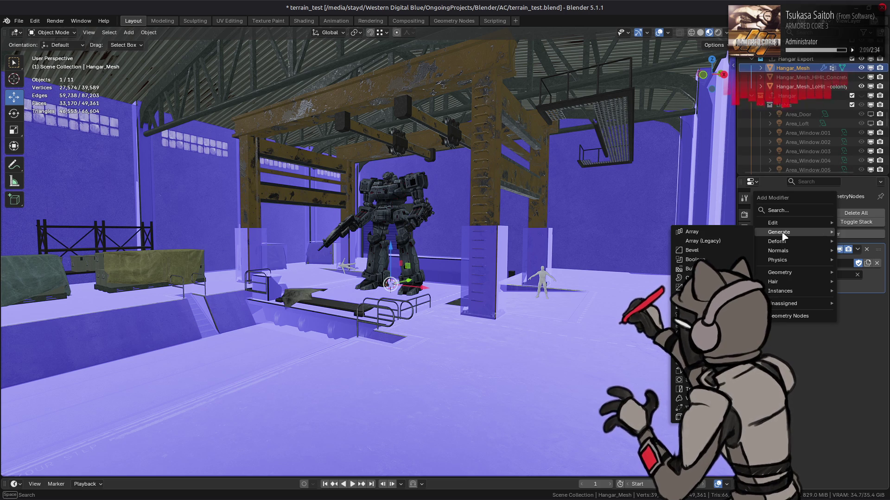
click(690, 389)
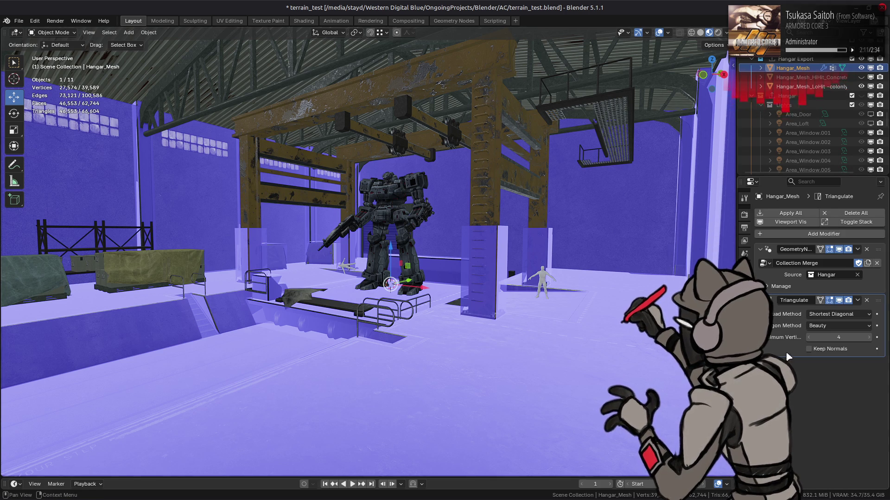
click(836, 314)
click(829, 345)
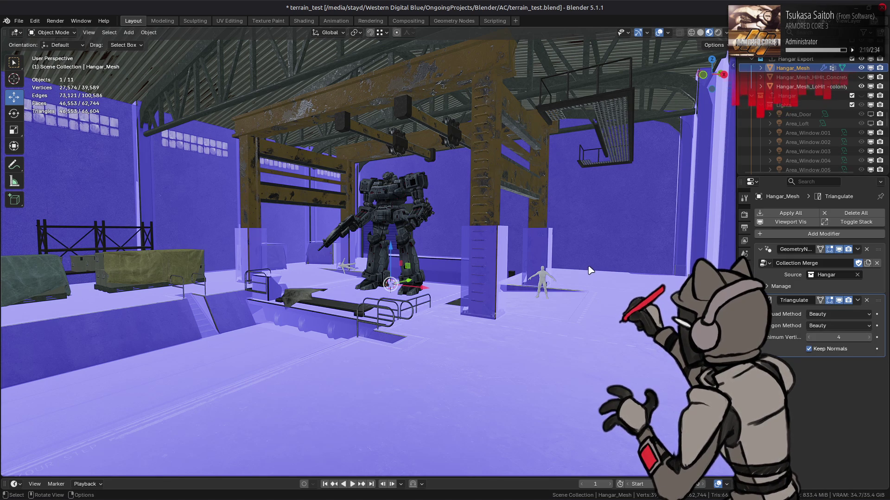
click(867, 300)
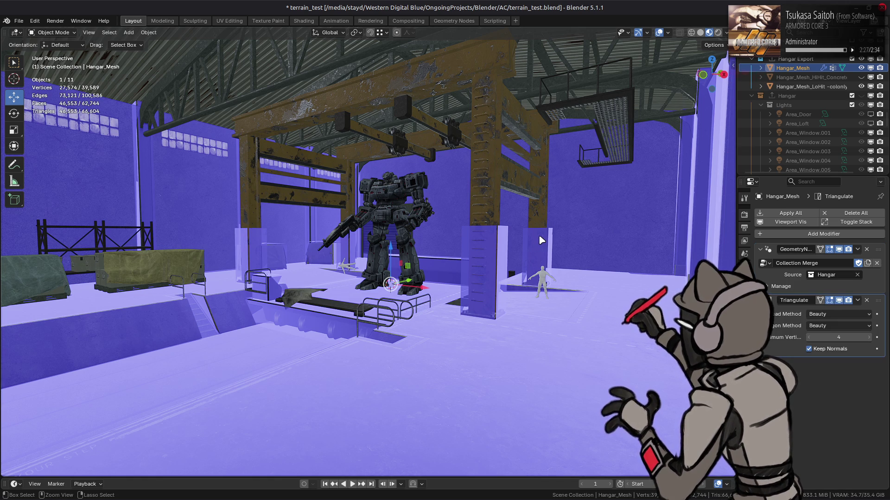
key(ctrl+shift+z)
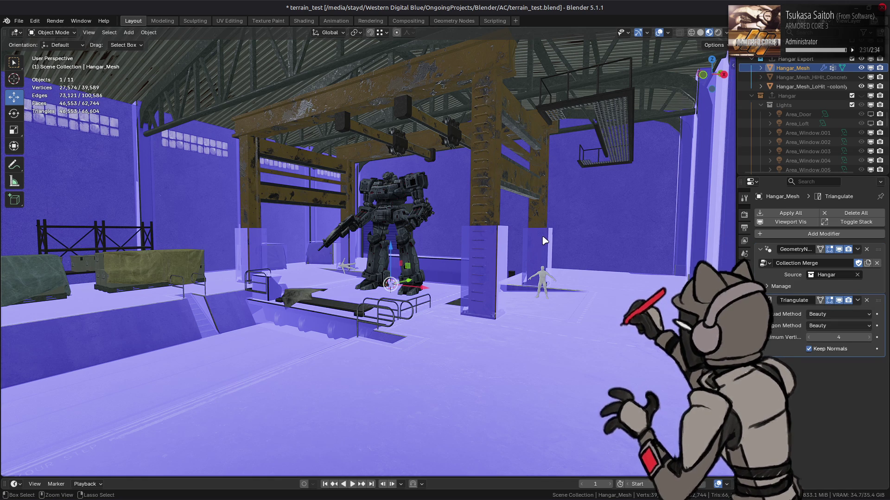
click(860, 86)
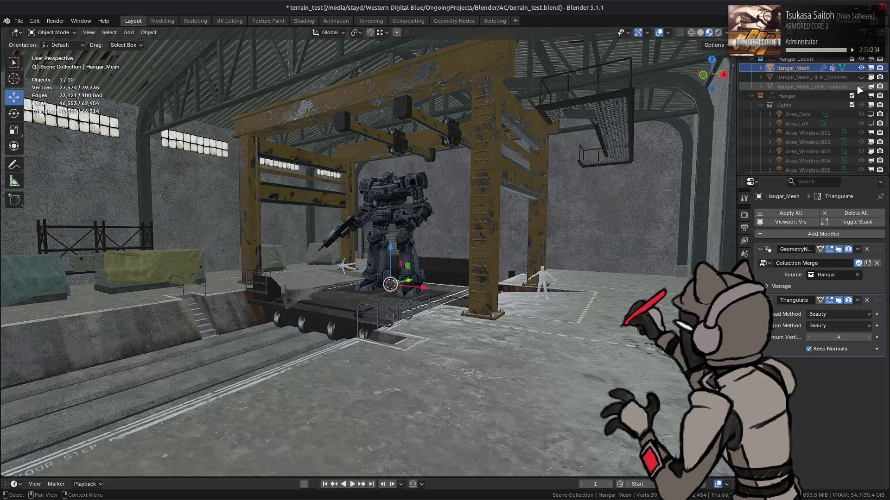
Toggle Hangar_Mesh and its Triangulate modifier off and on to compare the result.
mouse_move(603, 204)
middle_down()
mouse_move(574, 197)
mouse_move(586, 185)
middle_up()
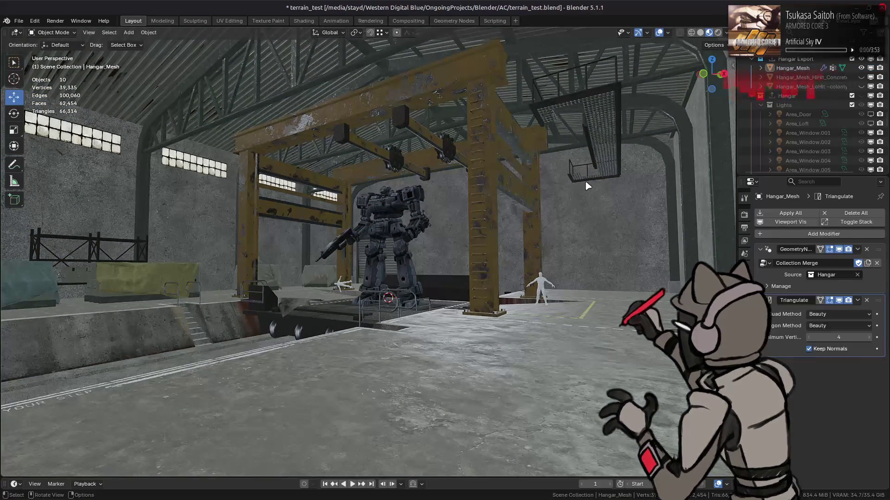
click(586, 185)
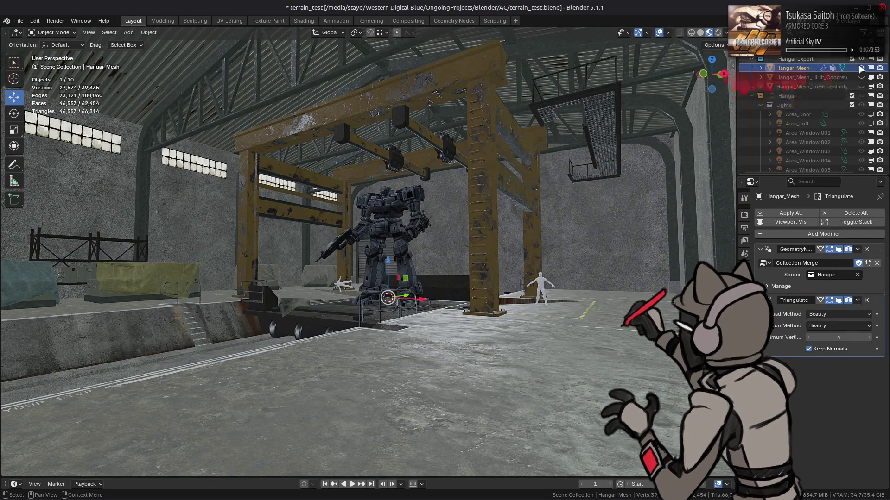
click(861, 68)
click(861, 69)
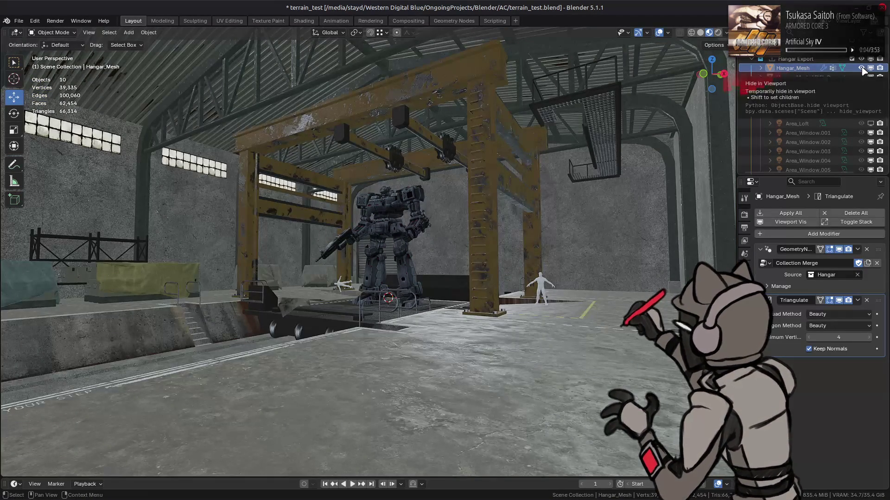
click(656, 229)
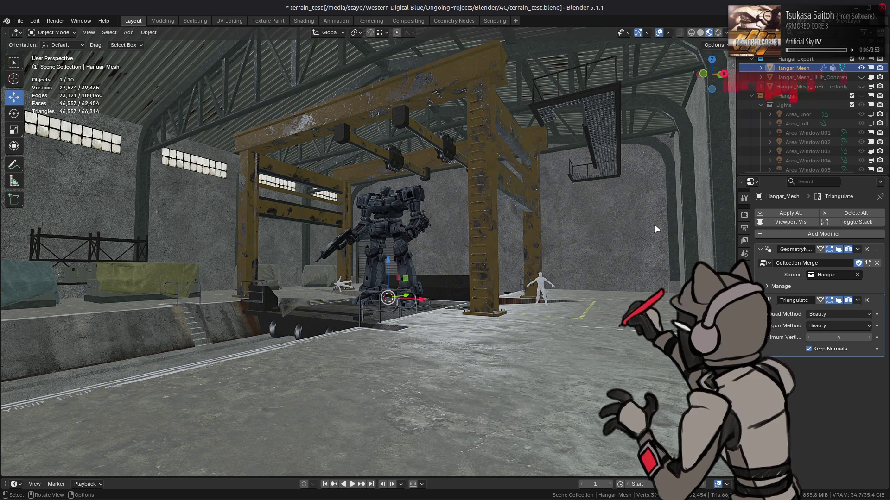
click(839, 300)
click(838, 300)
Clear the selection, save terrain_test.blend, and show the HiHit_Concrete collision mesh.
middle_drag(599, 207, 599, 216)
key(alt+a)
key(ctrl+s)
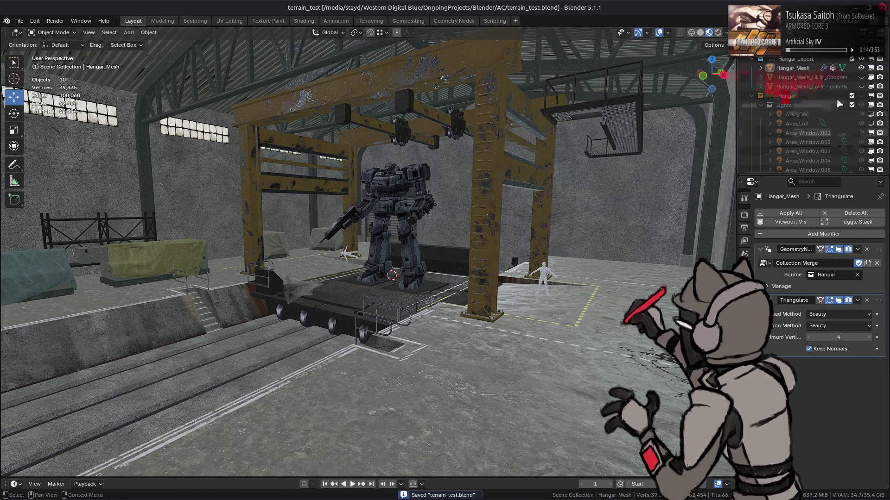
click(861, 77)
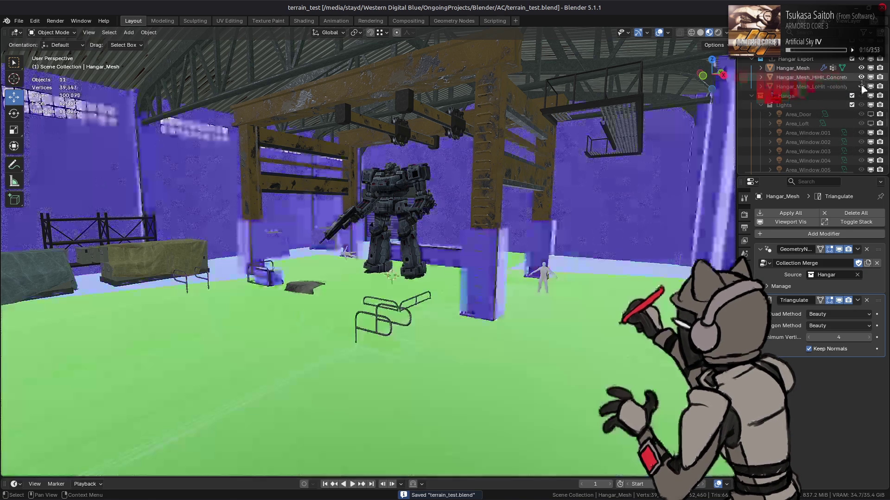
Show the LoHit mesh and export the Hangar Export collection to hangar.glb, keeping its meshes visible.
click(861, 86)
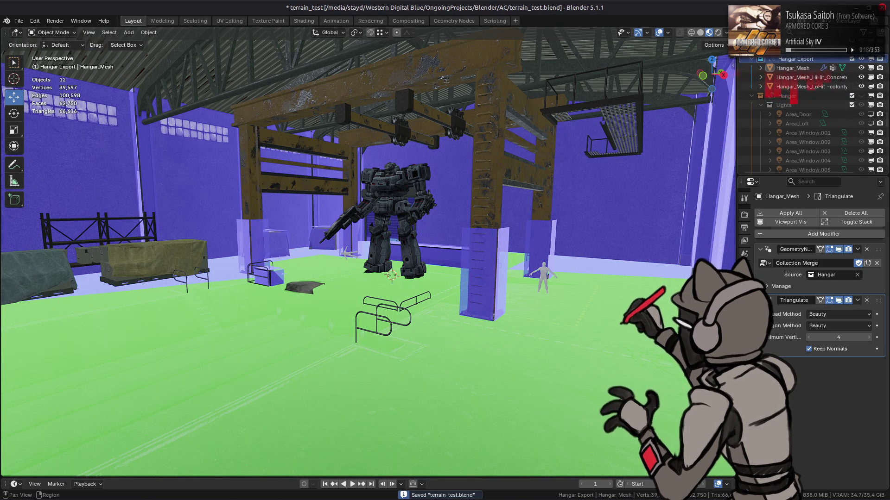
click(744, 279)
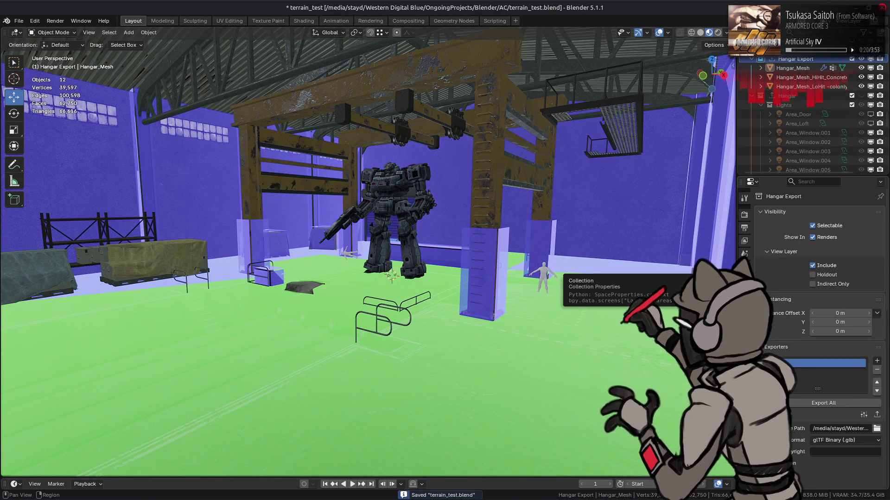
click(877, 415)
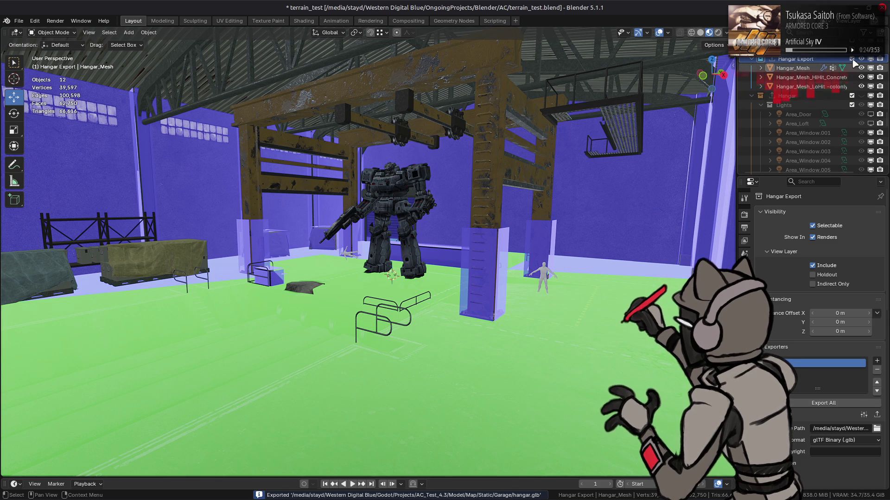
key(Delete)
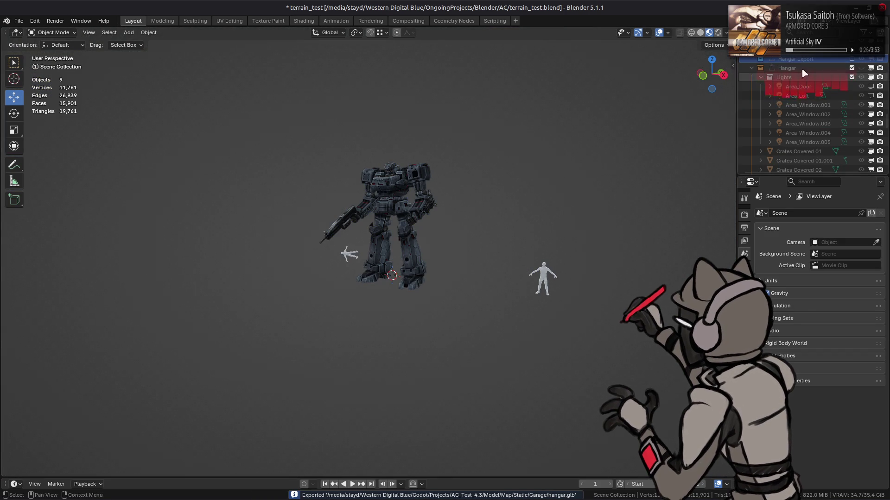
key(ctrl+z)
click(861, 58)
click(861, 58)
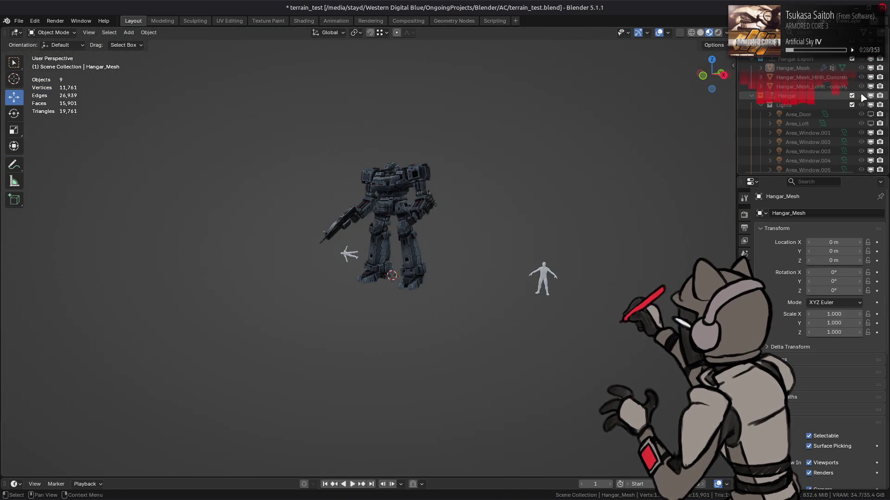
Set the viewport to Solid shading with MatCap lighting, save, and switch to Godot.
click(700, 33)
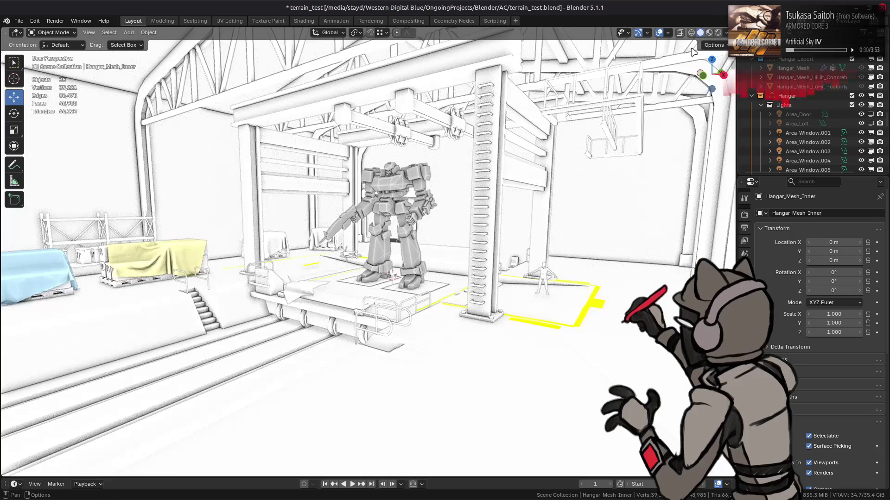
key(ctrl+s)
click(726, 32)
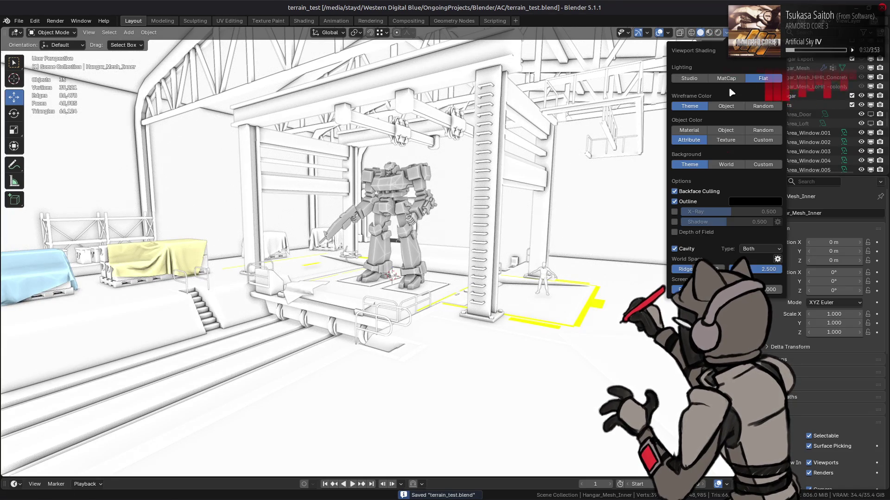
click(728, 79)
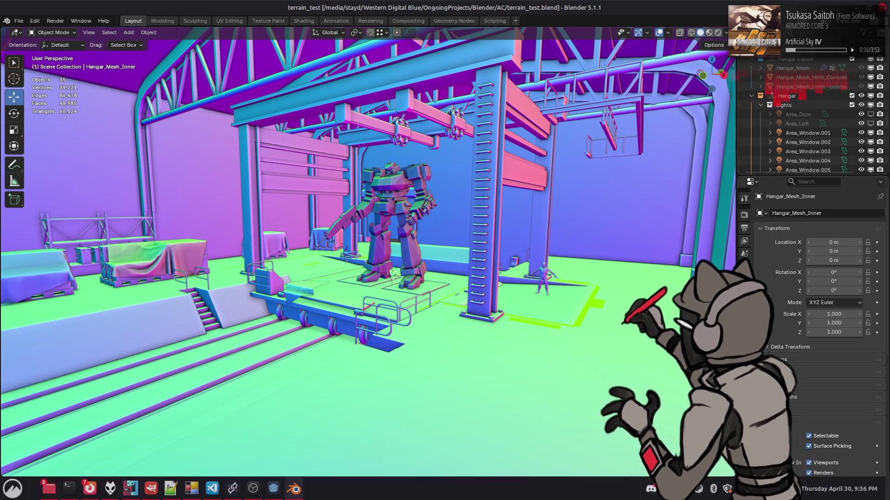
click(273, 489)
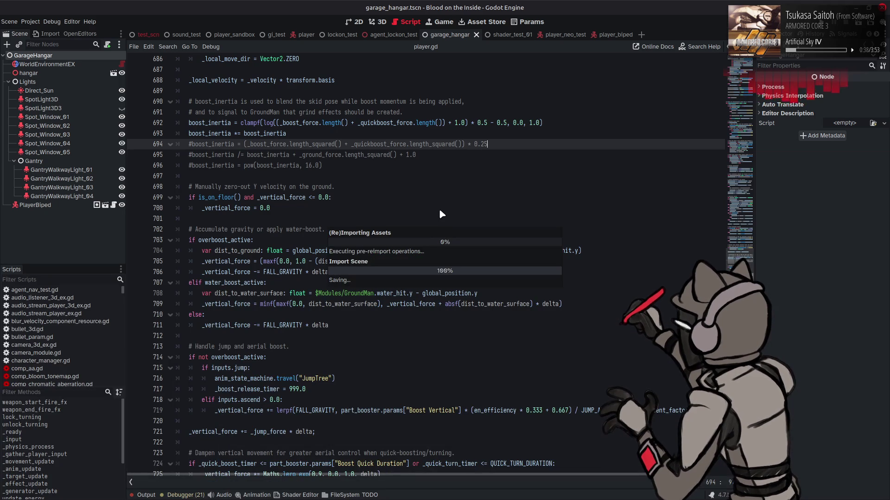
Switch to the 3D view and fly around the hangar interior to inspect the window lighting.
click(384, 22)
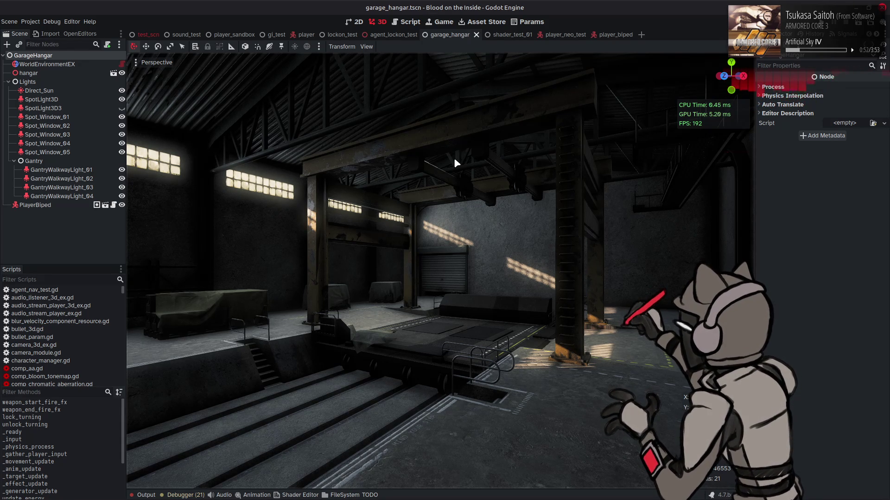
middle_drag(455, 163, 460, 160)
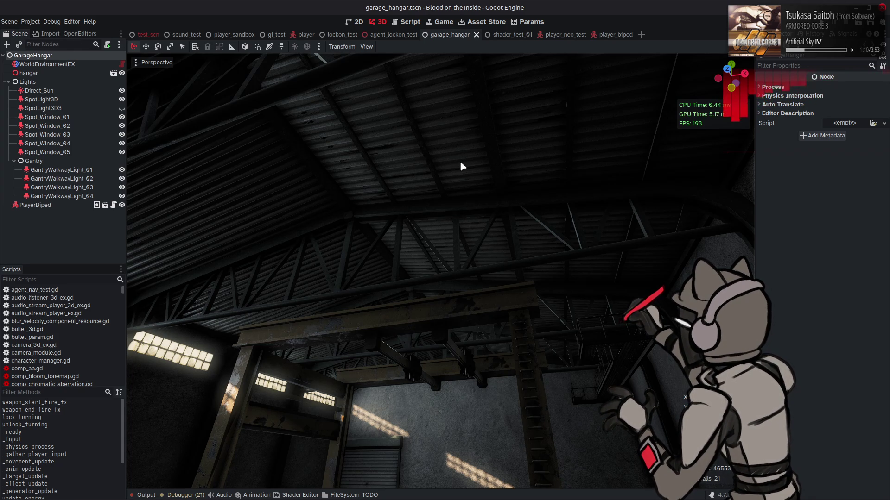
right_drag(461, 164, 441, 194)
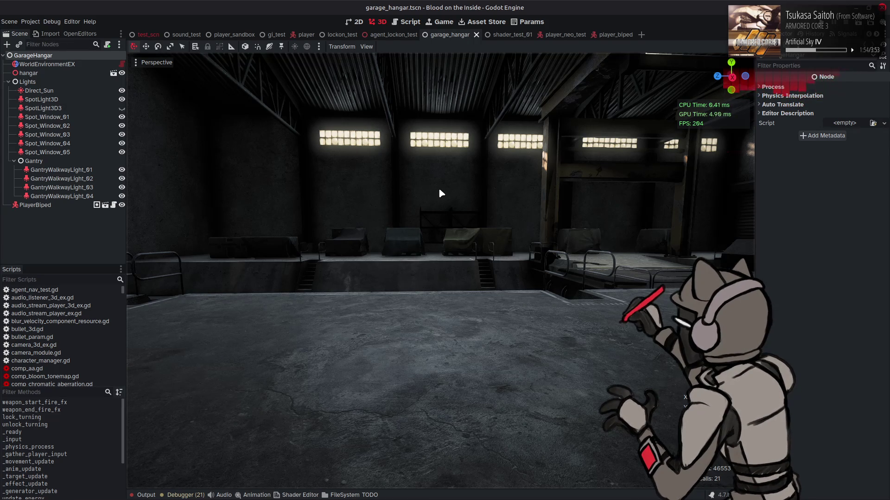
mouse_move(429, 185)
right_down()
mouse_move(297, 190)
mouse_move(429, 185)
right_up()
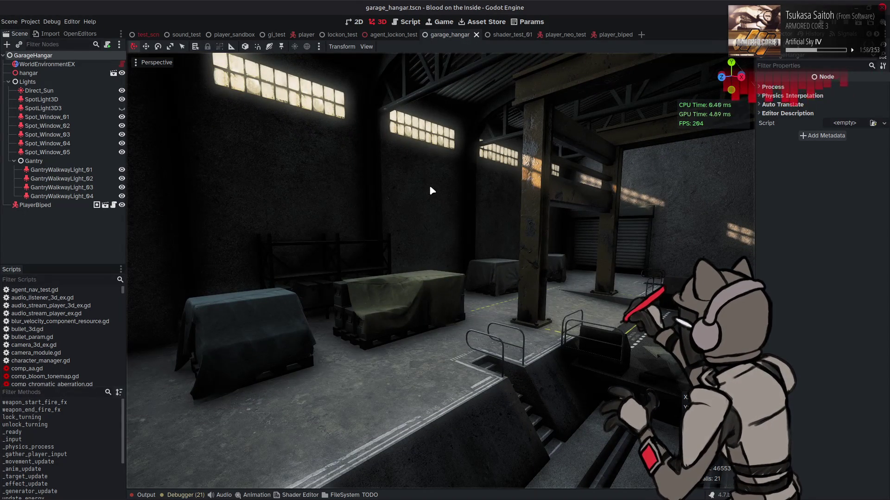
click(75, 116)
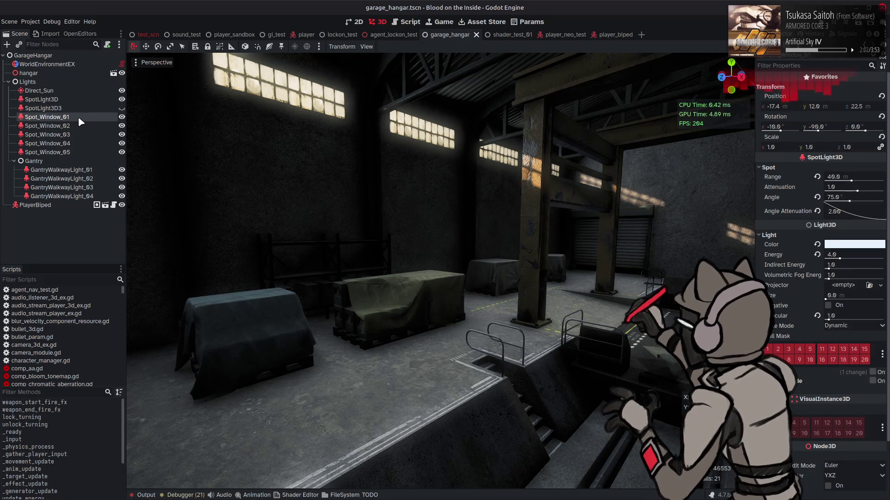
Duplicate Spot_Window_01 as Spot_Window_06 and move it 4 m along X to x −13.4.
click(63, 125)
click(62, 116)
mouse_move(225, 115)
right_down()
mouse_move(278, 120)
mouse_move(255, 108)
right_up()
key(ctrl+d)
drag(525, 149, 431, 139)
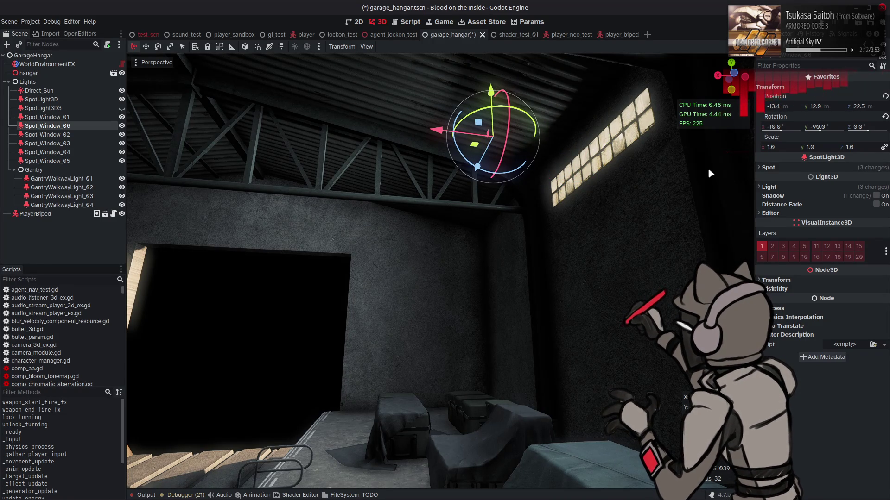
Change Spot_Window_06's node type to OmniLight3D.
right_click(73, 127)
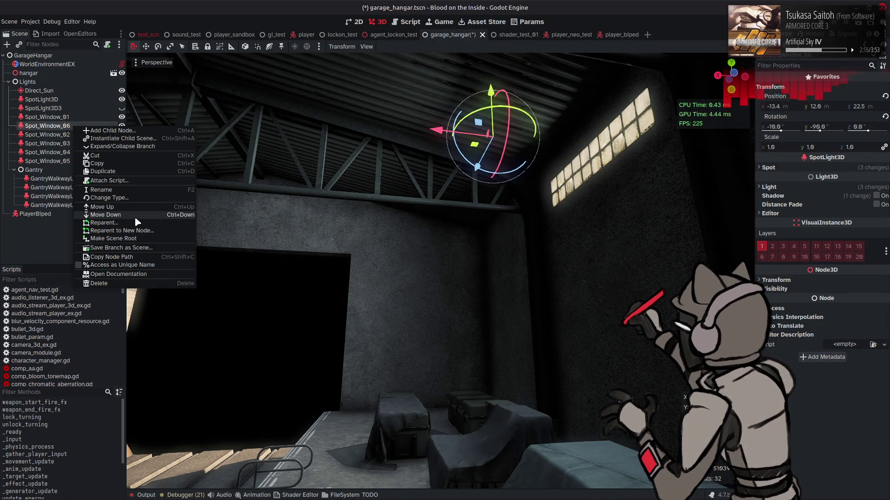
click(110, 198)
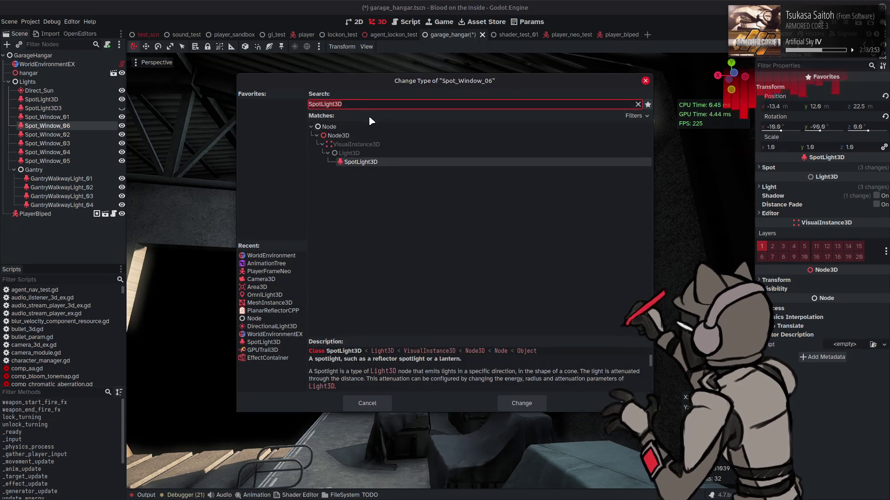
text(omni)
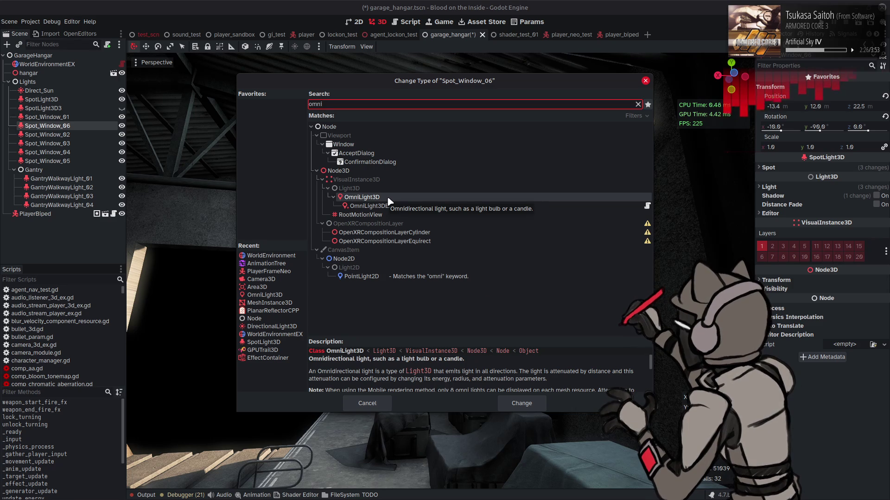
double_click(388, 201)
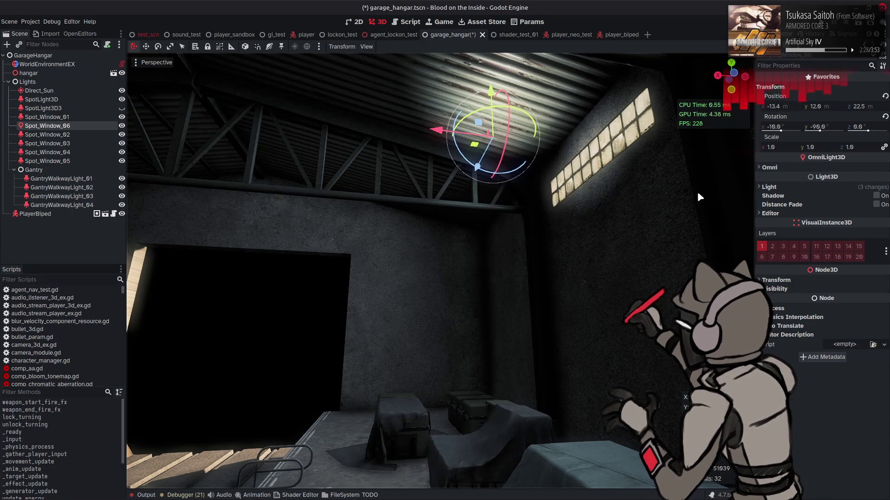
click(773, 169)
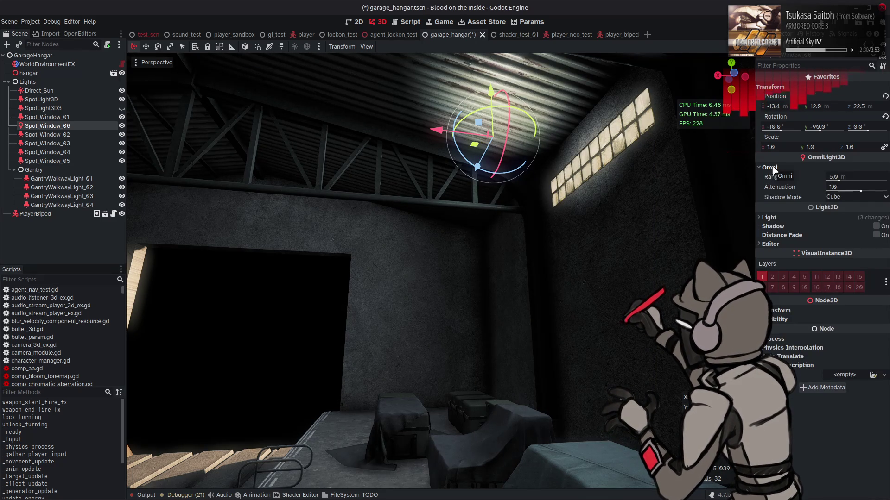
Widen the omni light's range to 26.6 m and lower it by 2 m.
drag(839, 181, 850, 182)
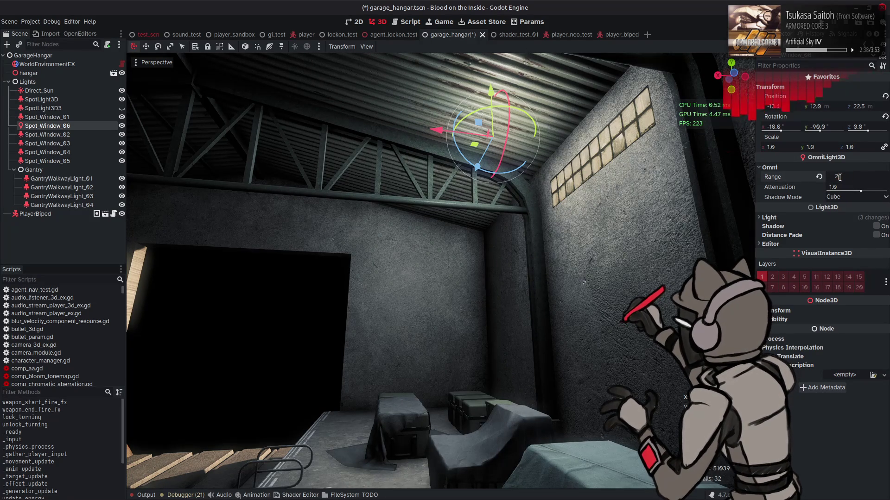
mouse_move(440, 278)
right_down()
mouse_move(533, 259)
mouse_move(500, 262)
mouse_move(419, 166)
right_up()
key(Escape)
drag(443, 88, 444, 116)
Set the light's specular to 0.1.
click(794, 216)
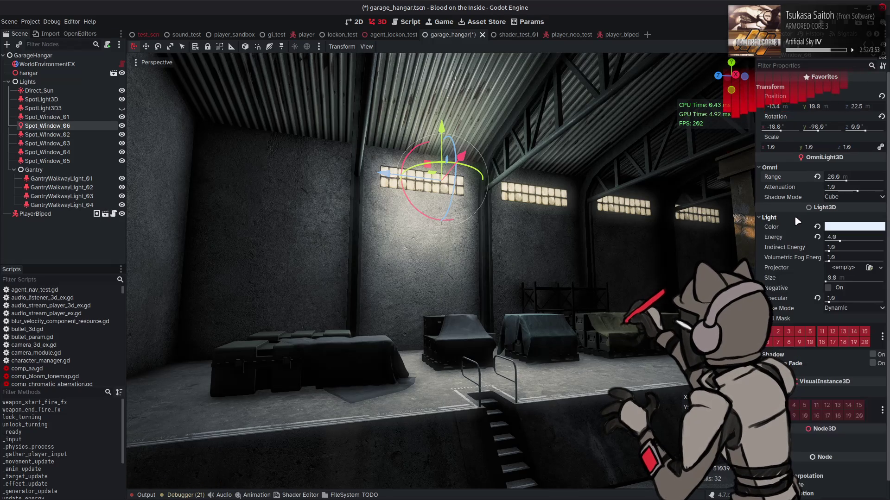
drag(821, 302, 810, 301)
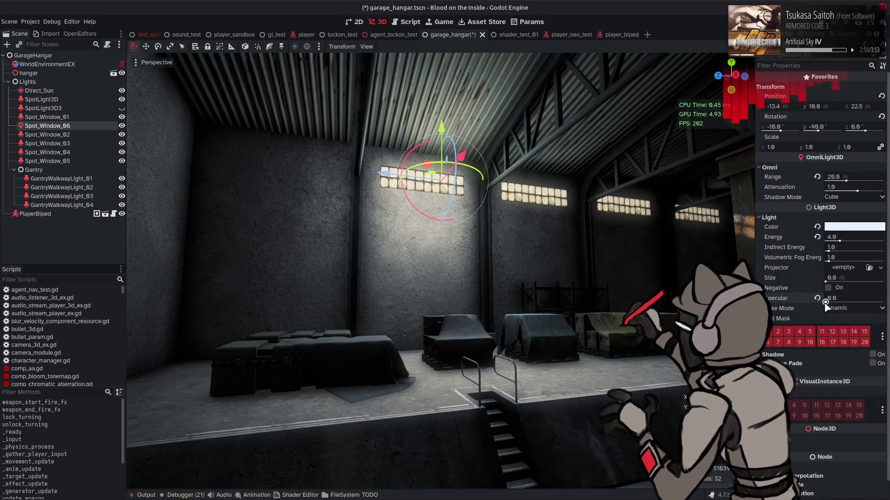
drag(825, 302, 819, 307)
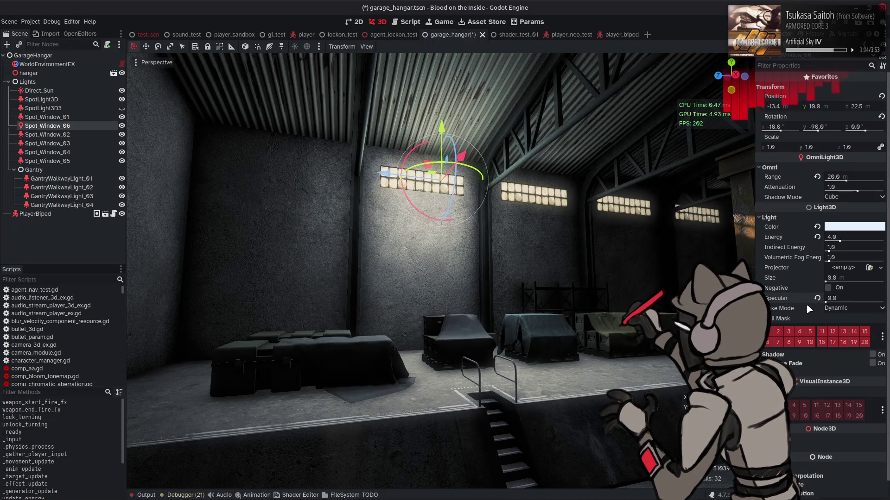
click(847, 297)
text(0.25)
key(Return)
click(847, 296)
text(0.1)
key(Return)
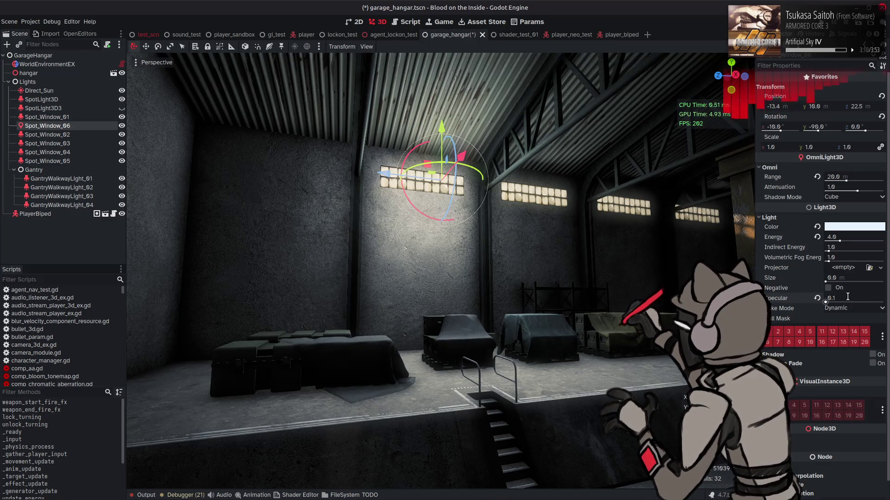
middle_drag(601, 195, 640, 207)
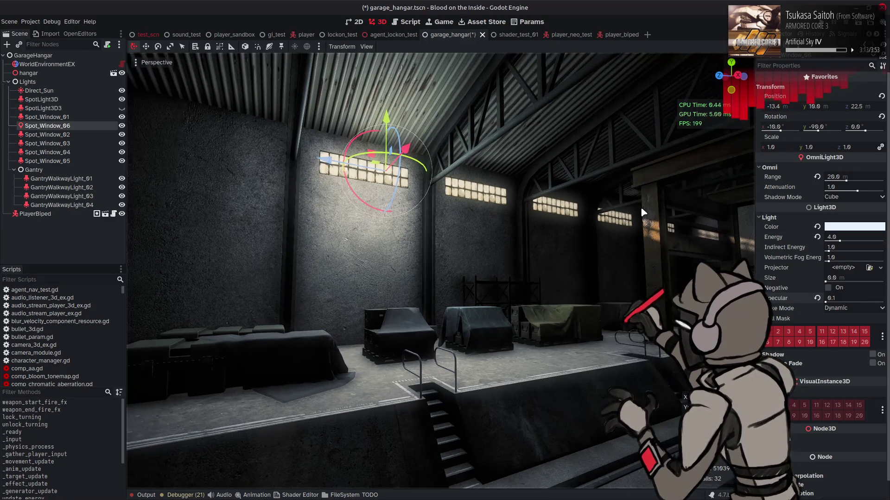
Tint the light pale cream with hue 45 and saturation 10, and reset energy to 1.0.
click(854, 226)
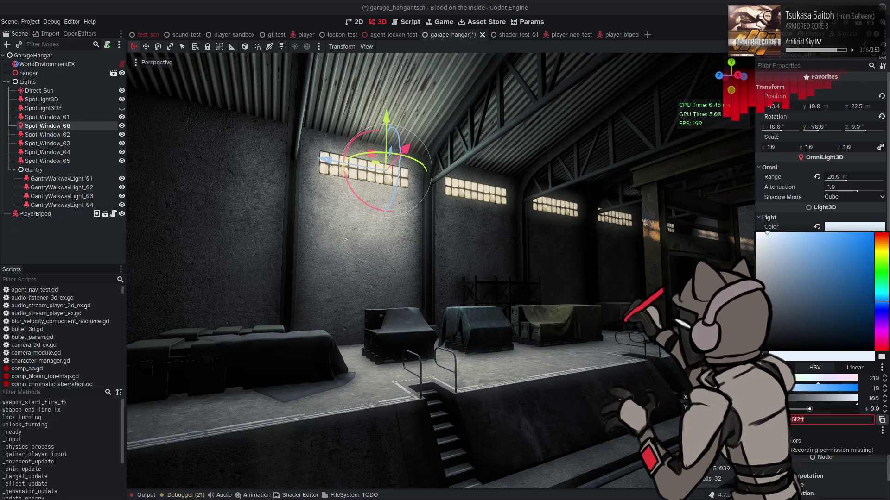
click(803, 387)
mouse_move(804, 378)
mouse_down()
mouse_move(771, 378)
mouse_move(781, 378)
mouse_up()
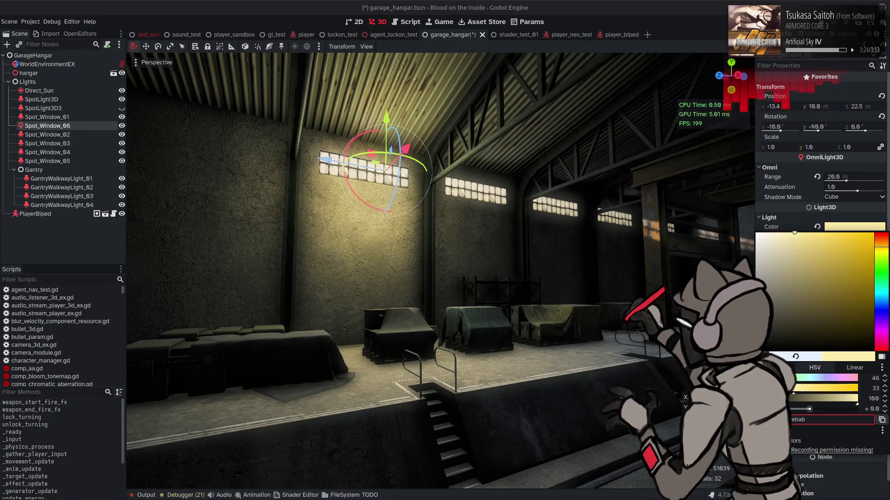
click(855, 378)
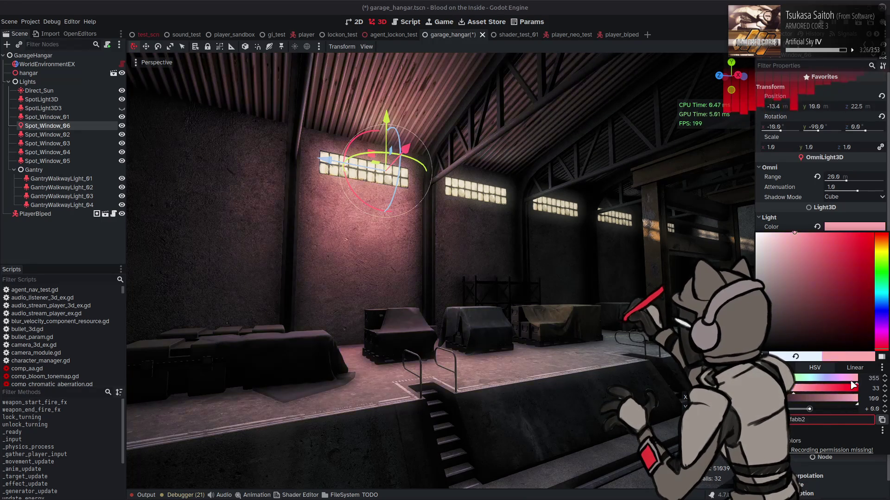
scroll(885, 378, up, 5)
key(Return)
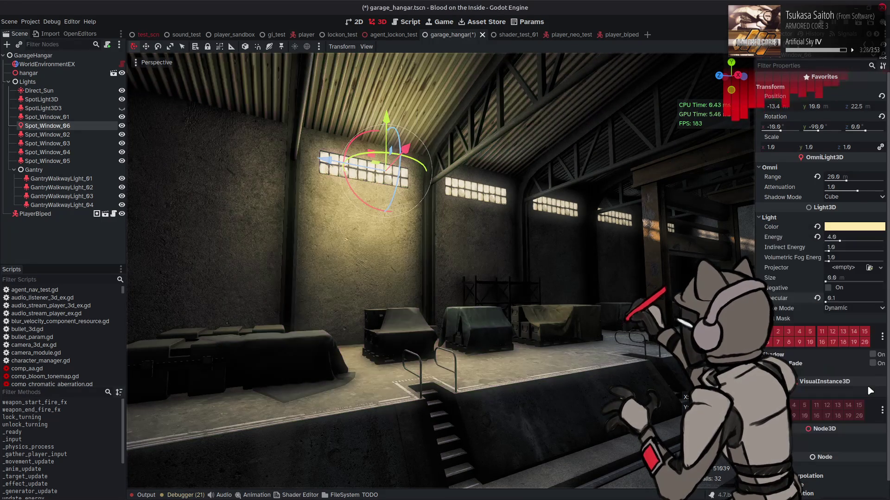
click(817, 237)
click(873, 227)
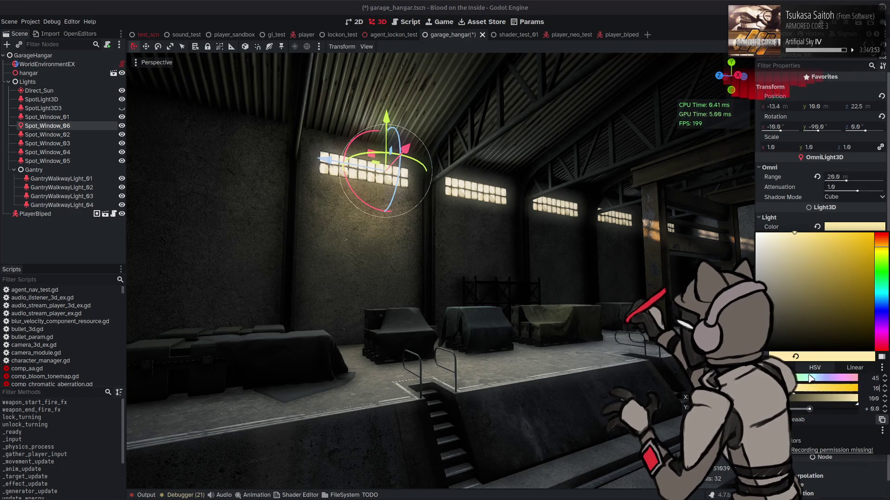
key(Return)
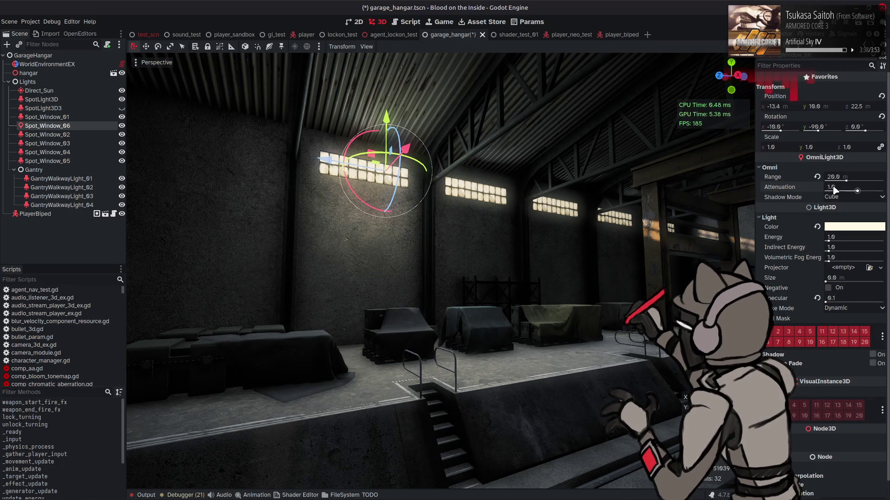
Set the light's attenuation to 2.0 and its energy to 4.0.
key(Return)
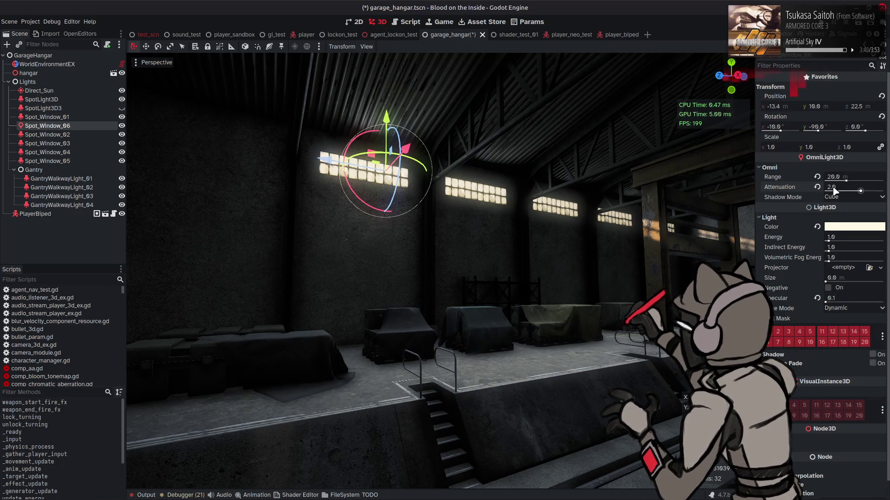
drag(829, 241, 883, 241)
middle_drag(714, 232, 767, 227)
drag(884, 241, 840, 241)
mouse_move(639, 258)
middle_down()
mouse_move(685, 259)
mouse_move(621, 260)
mouse_move(641, 260)
middle_up()
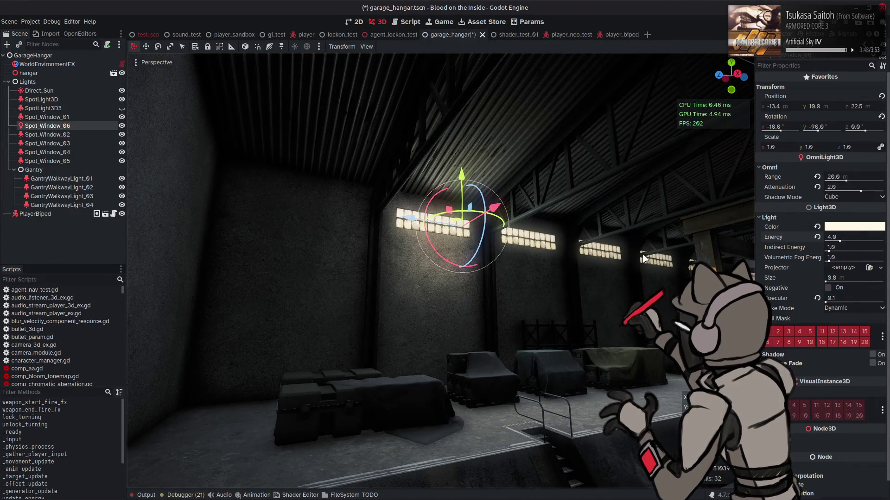
Raise the light 2 m on Y and reset its attenuation to 1.0.
key(g)
key(x)
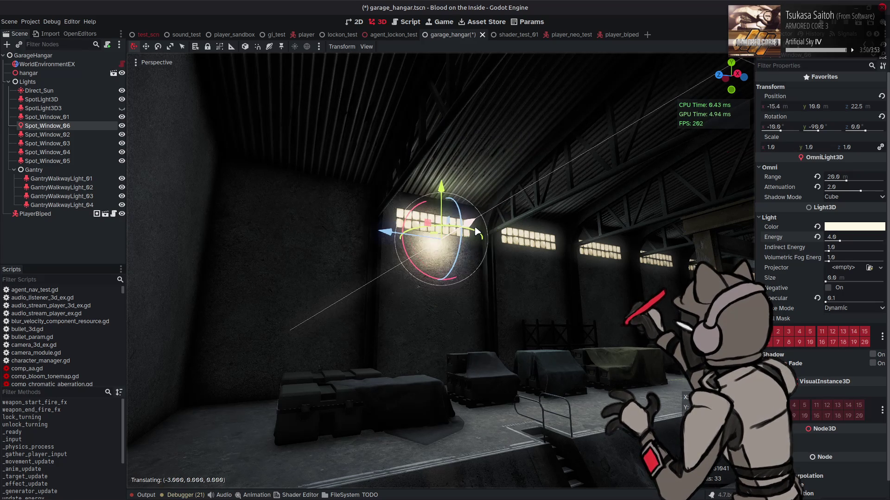
click(467, 238)
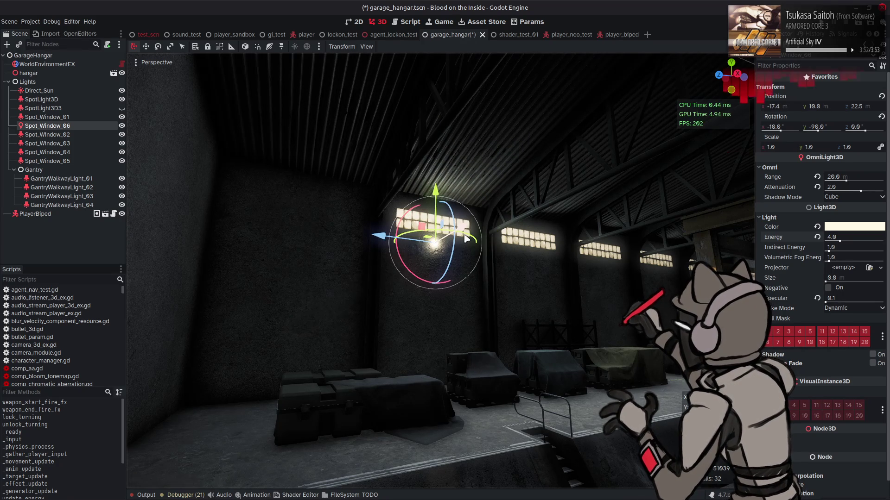
key(ctrl+z)
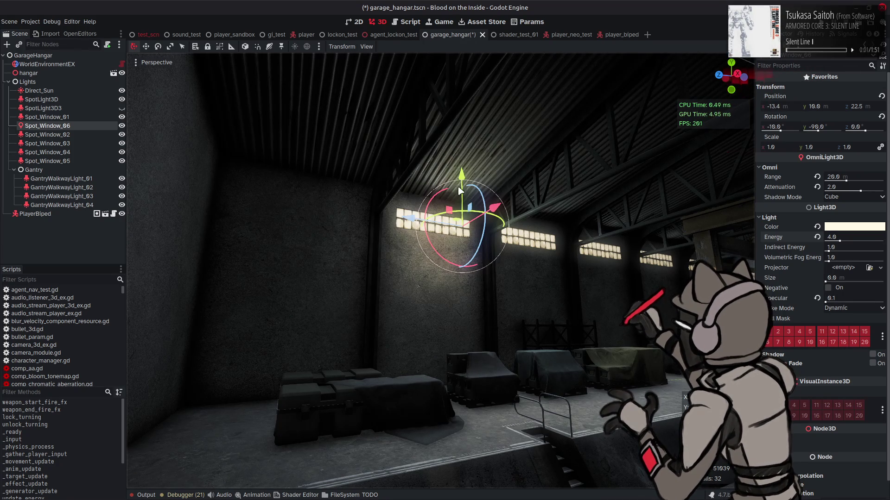
mouse_move(459, 172)
mouse_down()
mouse_move(460, 142)
mouse_move(456, 169)
mouse_up()
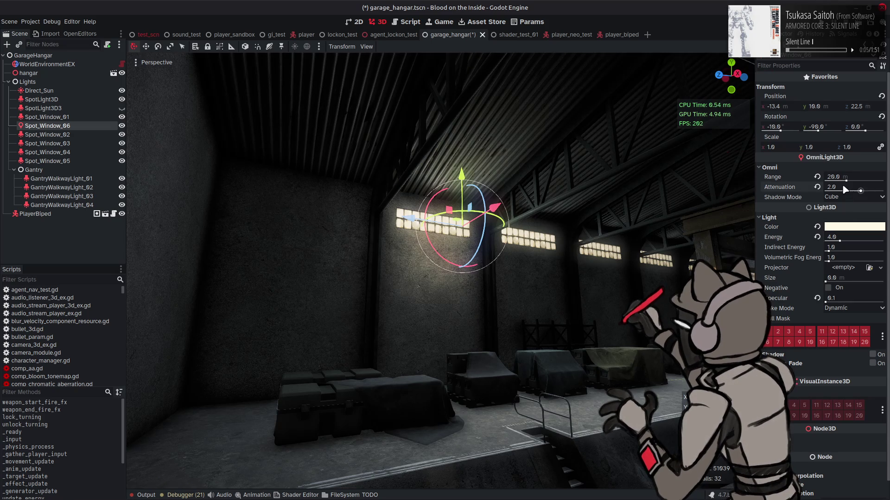
click(817, 187)
mouse_move(566, 211)
right_down()
mouse_move(566, 225)
mouse_move(575, 222)
mouse_move(565, 208)
right_up()
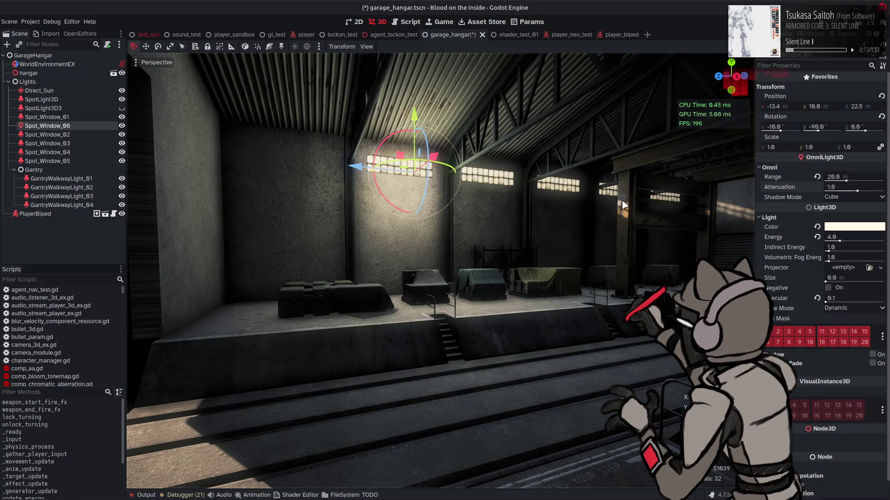
Set Spot_Window_06's omni range to 16.0 m.
mouse_move(846, 181)
mouse_down()
mouse_move(882, 182)
mouse_move(847, 185)
mouse_up()
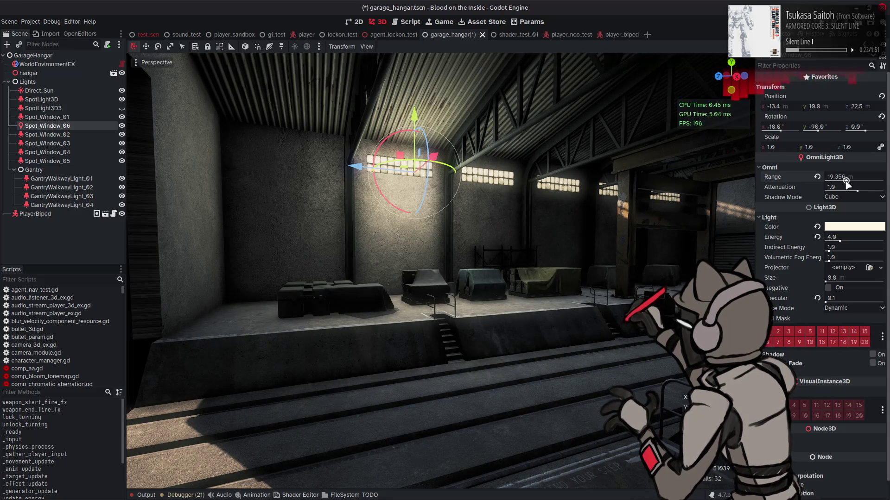
text(6)
key(Return)
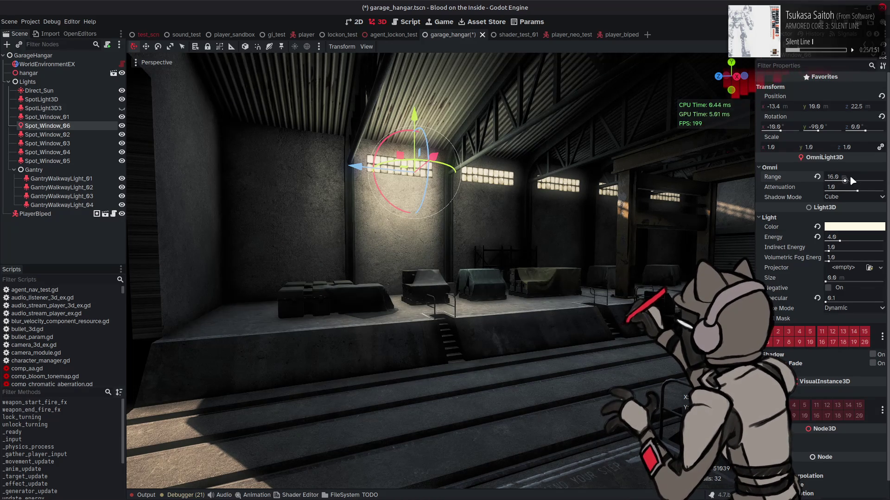
Try moving the light vertically, cancel it, and orbit the viewport to a new angle.
drag(414, 104, 415, 114)
right_click(414, 113)
middle_drag(415, 114, 442, 107)
drag(489, 135, 490, 156)
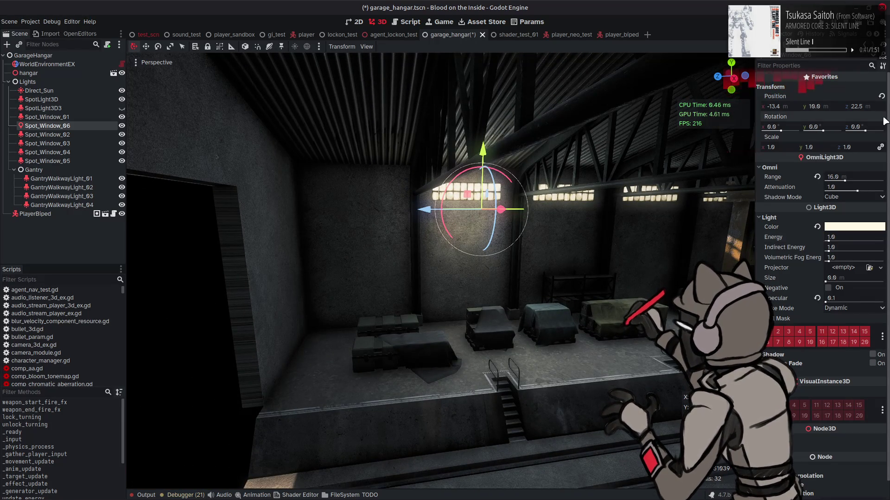
middle_drag(584, 201, 580, 204)
Select SpotLight3D3 and toggle its visibility on, then off again.
click(503, 212)
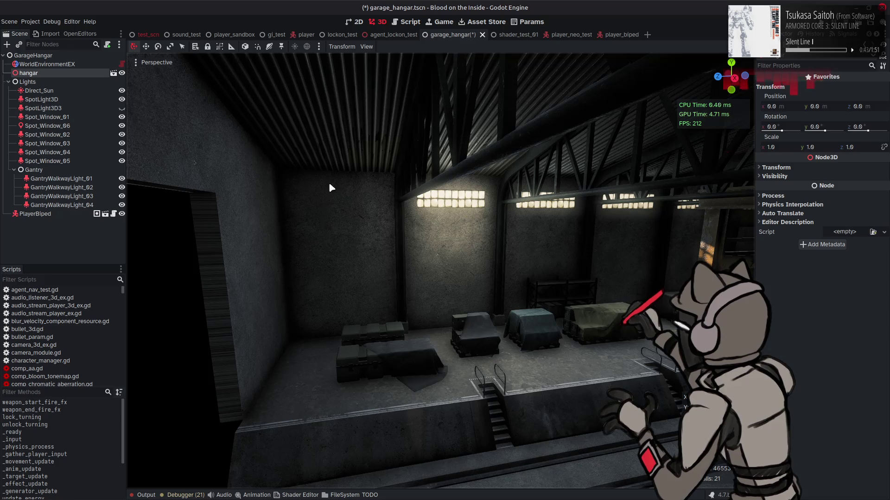
click(74, 108)
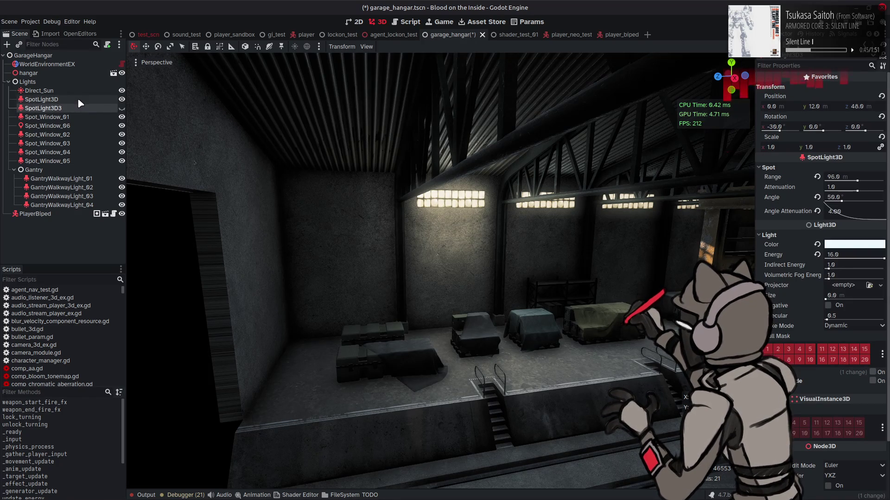
click(119, 109)
click(120, 109)
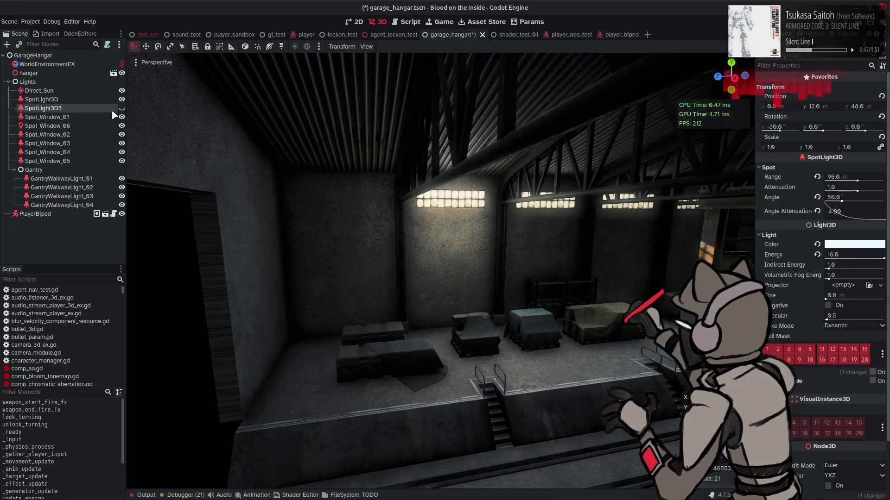
Rename Spot_Window_06 to Omni_Window_01 and move it below Spot_Window_05.
click(73, 125)
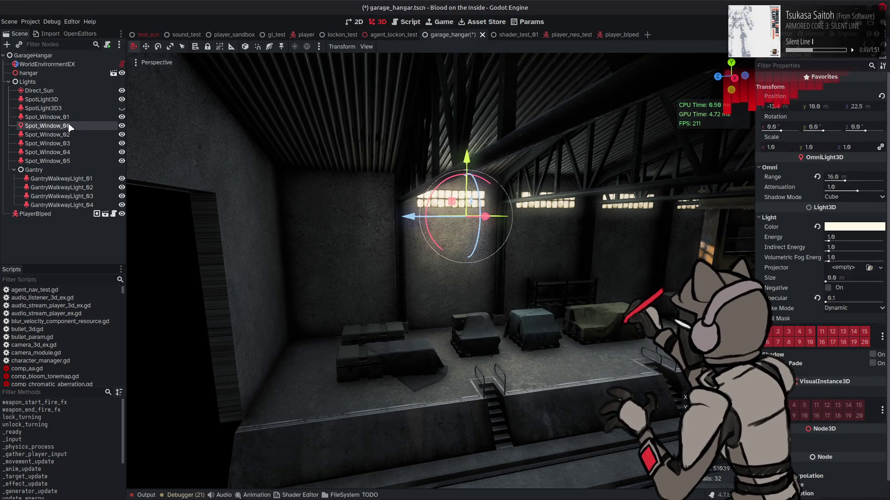
click(73, 123)
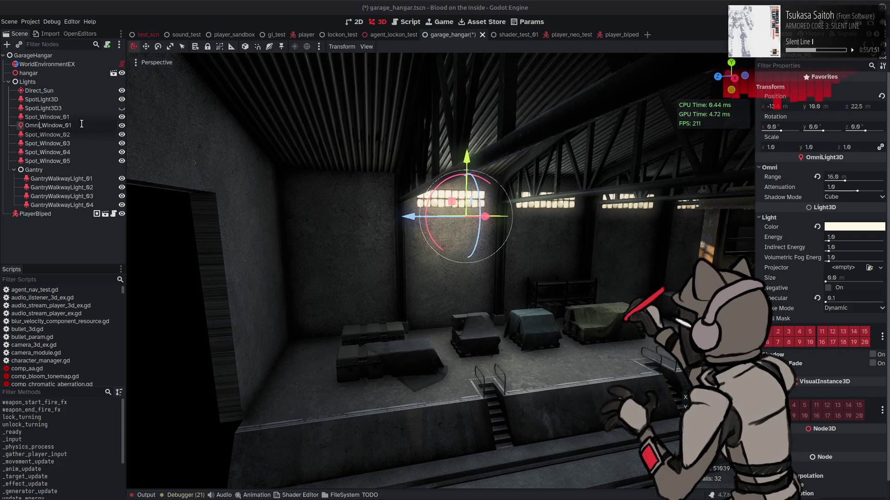
key(Return)
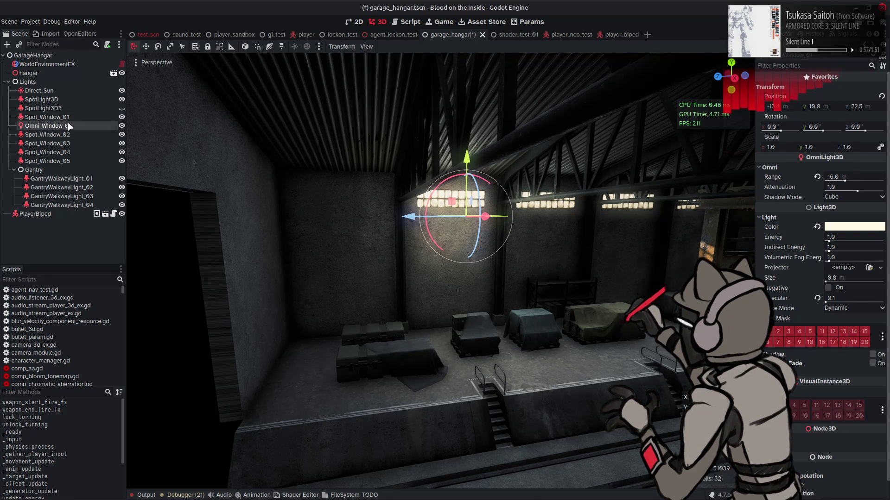
drag(62, 119, 58, 163)
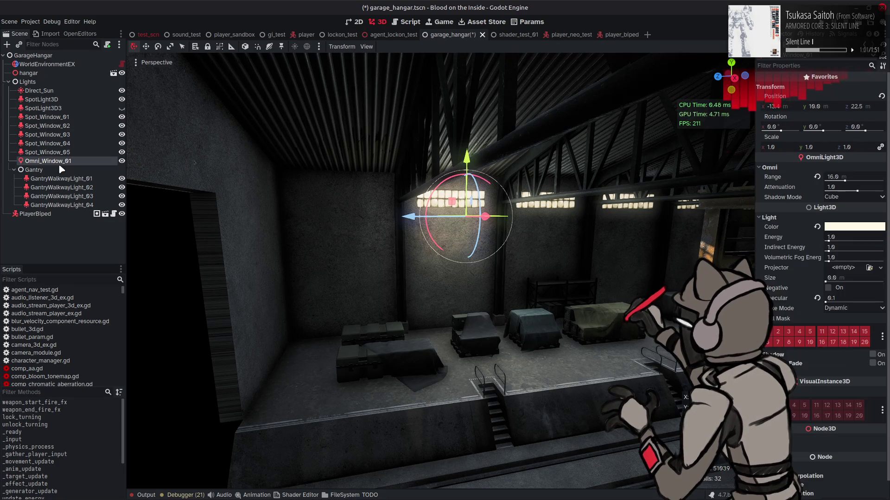
mouse_move(349, 174)
right_down()
mouse_move(442, 176)
mouse_move(374, 191)
right_up()
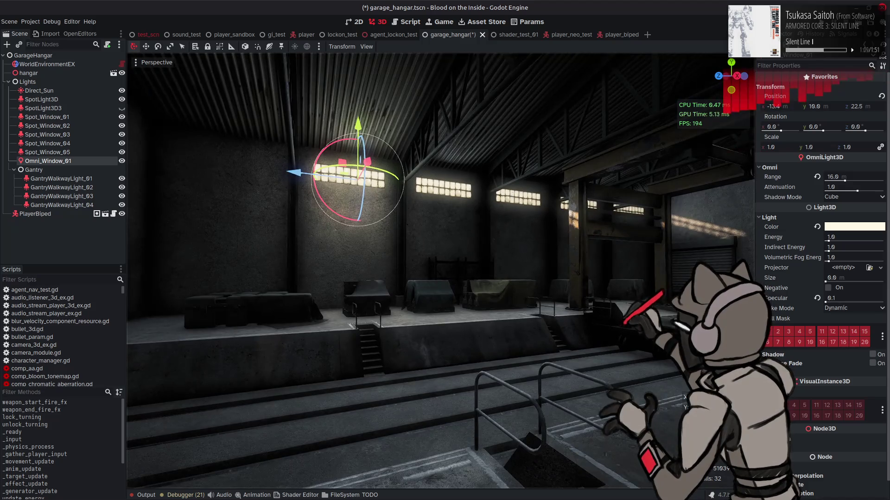
Set Omni_Window_01's omni attenuation to 0.5.
right_drag(584, 187, 528, 186)
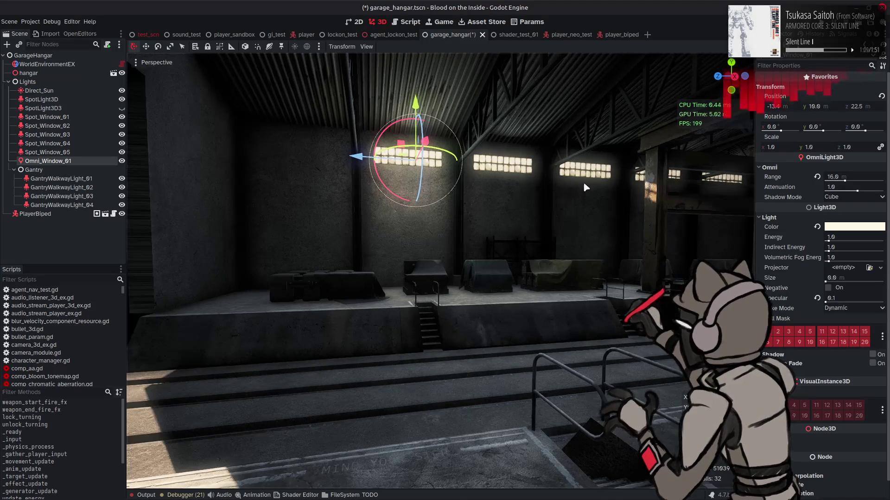
click(848, 187)
text(0.5)
key(Return)
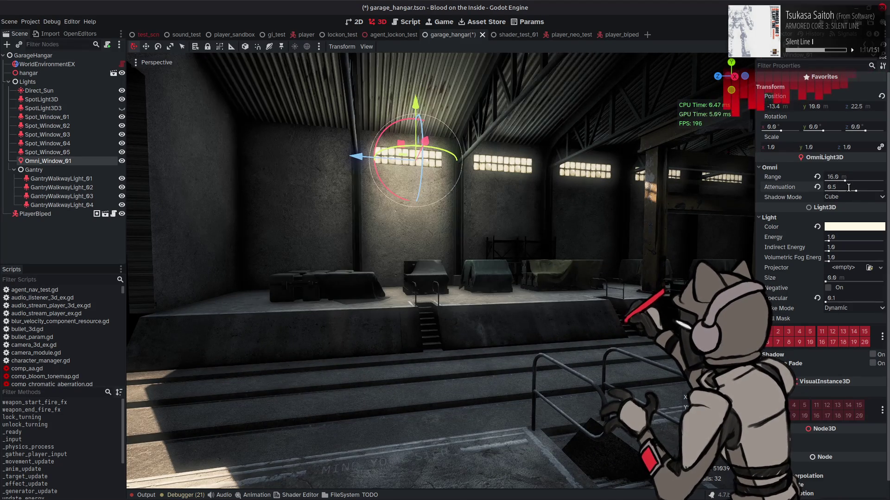
Raise Omni_Window_01 vertically toward the ceiling, to about y 11.
right_drag(552, 192, 597, 178)
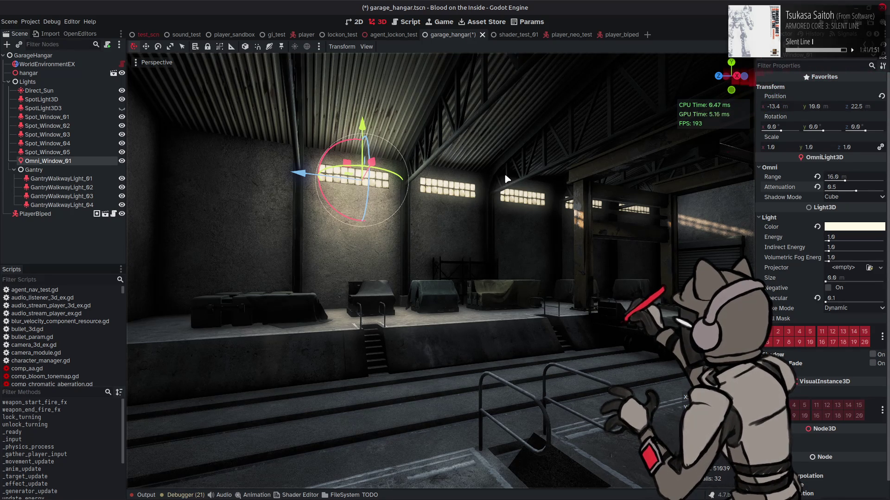
drag(363, 126, 366, 121)
middle_drag(392, 131, 405, 124)
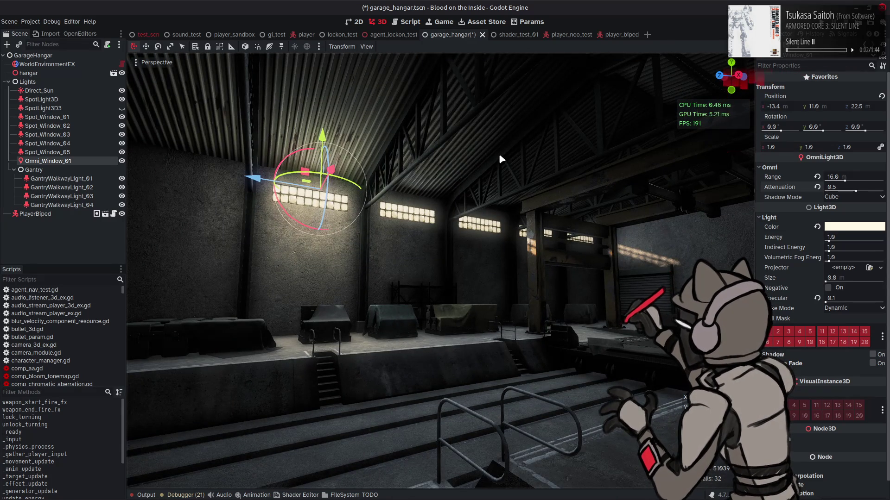
Undo the raise to return the light to y 10, then try attenuation 1.0, 0.0 and energy 0.5.
key(ctrl+z)
click(851, 187)
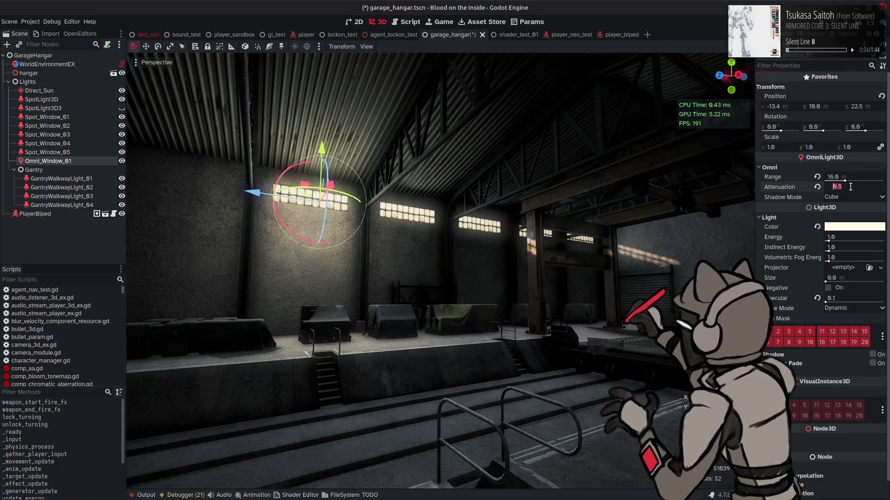
text(1)
key(Return)
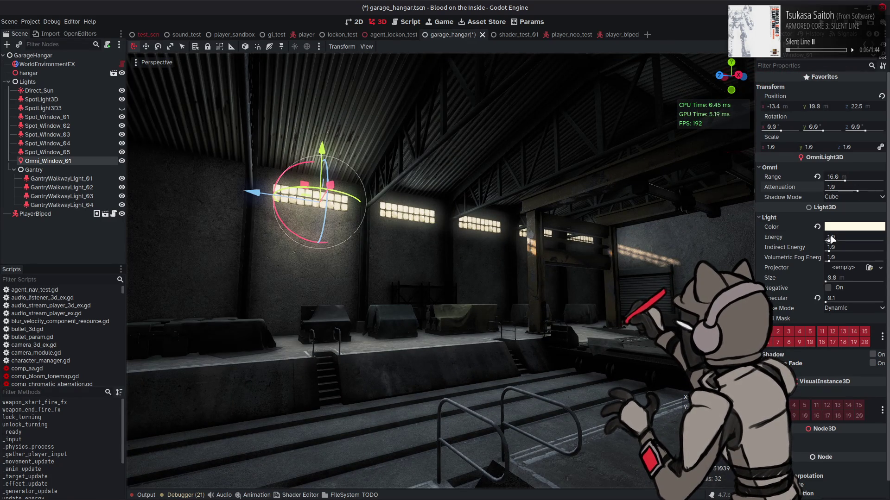
click(852, 186)
text(0)
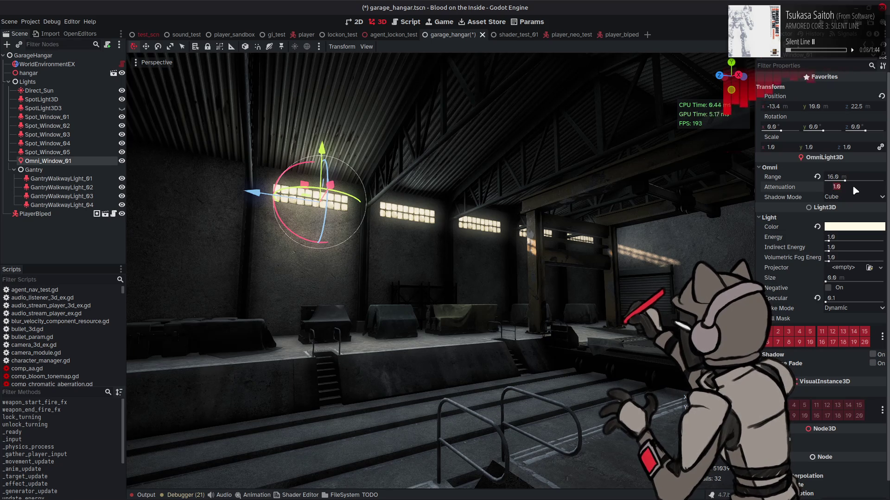
key(Return)
click(847, 236)
text(0.5)
key(Return)
Try attenuation 0.5, restore attenuation and energy to 1.0, then preview attenuation around 0.449.
click(848, 186)
text(0.5)
key(Return)
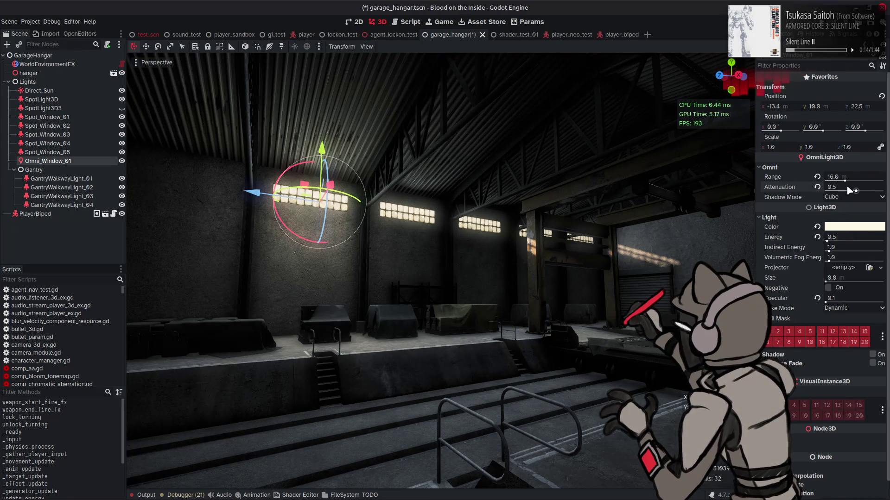
right_drag(460, 178, 416, 179)
click(848, 186)
text(1)
key(Return)
click(850, 238)
text(1)
key(Return)
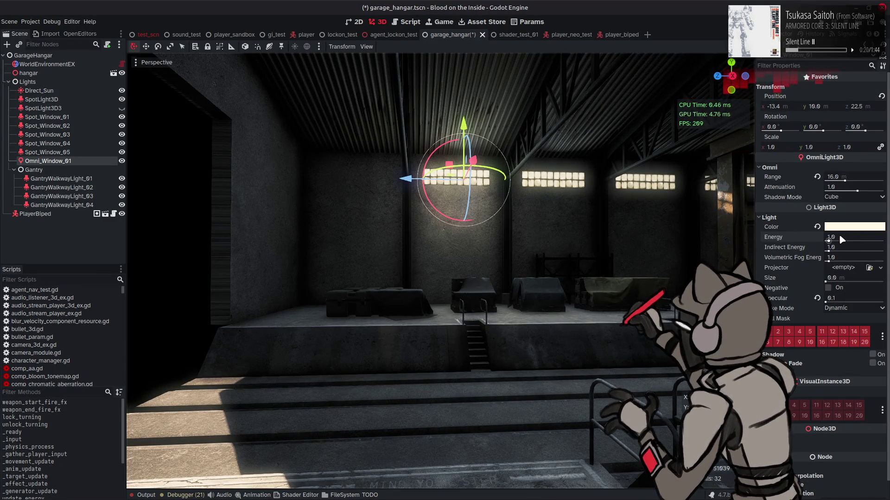
drag(857, 190, 856, 192)
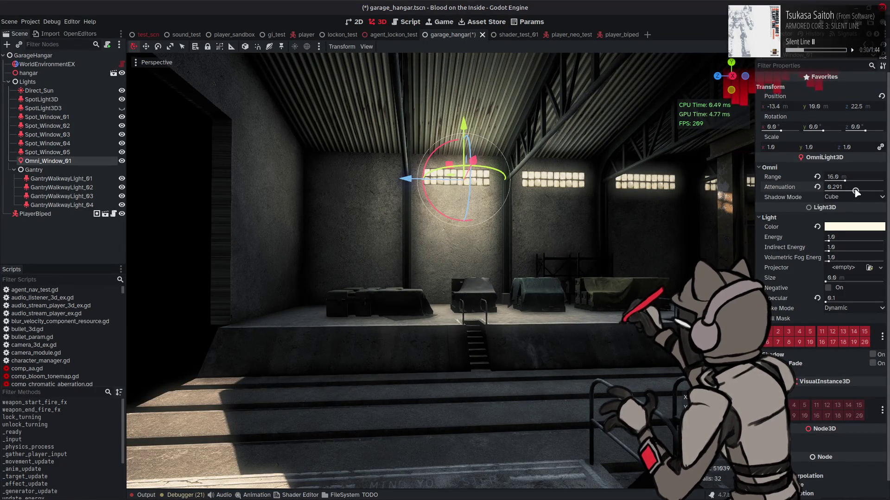
drag(856, 192, 856, 192)
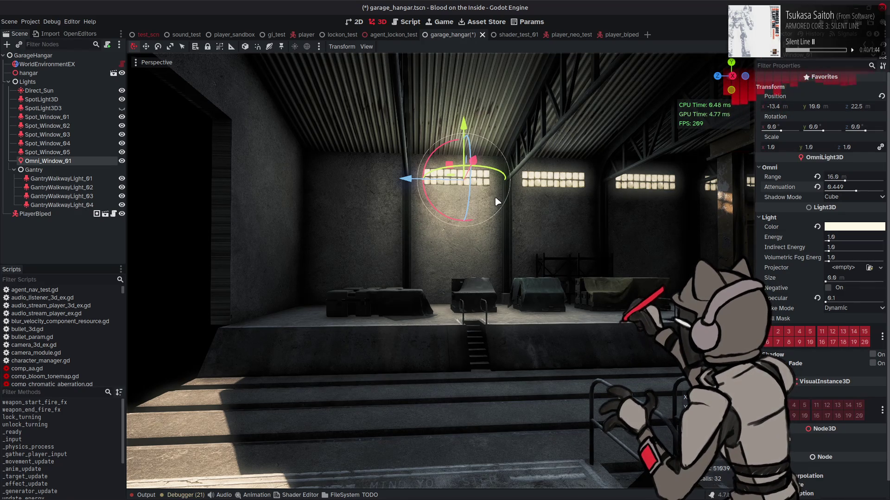
Settle the light at energy 0.5 with attenuation back at 1.0.
mouse_move(526, 204)
right_down()
mouse_move(580, 206)
mouse_move(563, 206)
right_up()
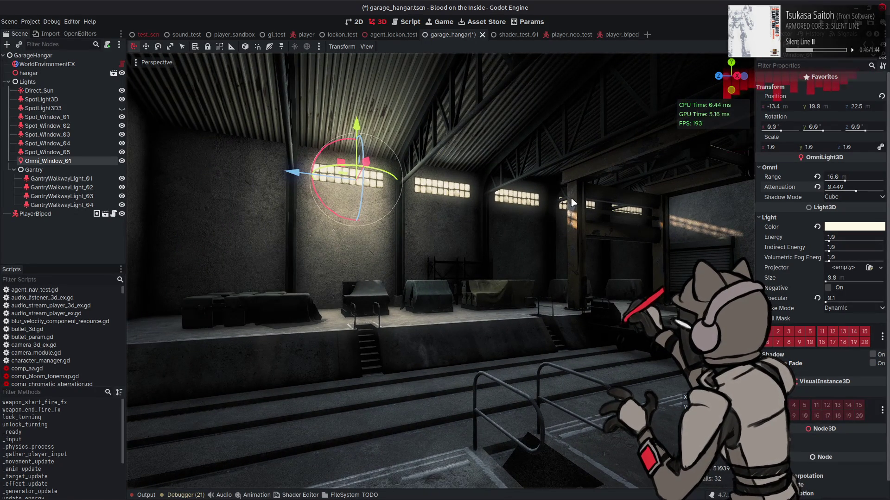
click(840, 187)
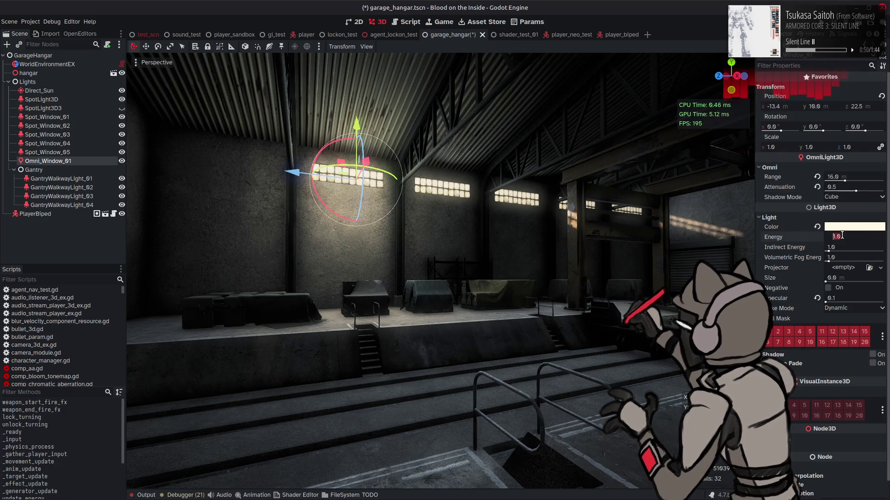
text(0.5)
key(Return)
right_drag(725, 203, 686, 204)
mouse_move(575, 193)
right_down()
mouse_move(493, 193)
mouse_move(494, 259)
mouse_move(494, 231)
mouse_move(426, 195)
mouse_move(394, 192)
mouse_move(605, 215)
right_up()
key(w)
key(w)
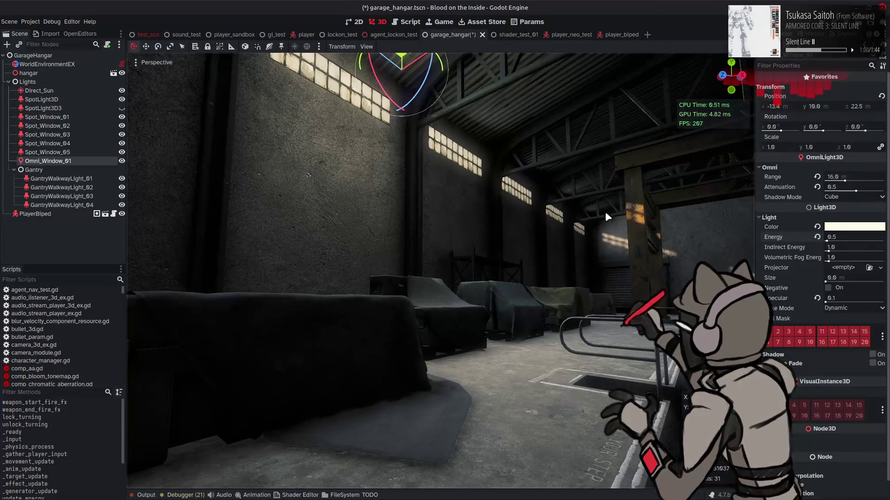
drag(834, 191, 848, 190)
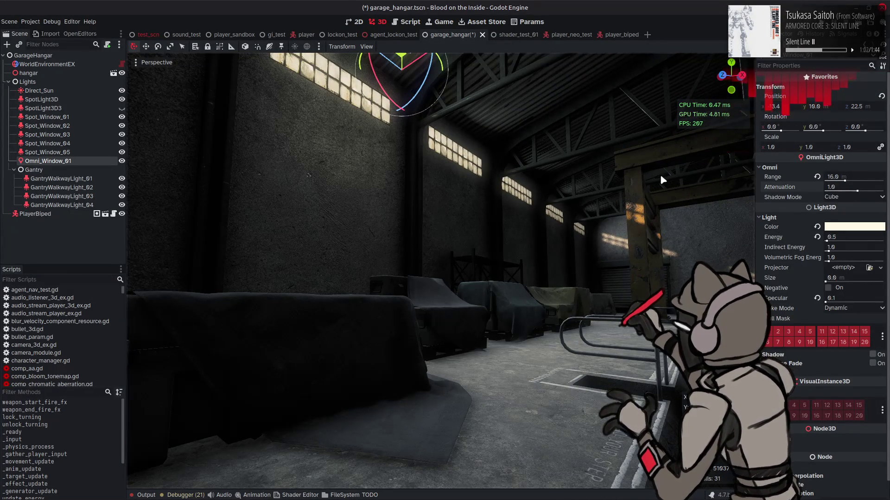
mouse_move(652, 172)
right_down()
mouse_move(595, 144)
mouse_move(319, 224)
right_up()
Duplicate the light as Omni_Window_02 and slide it along the wall to z 13.5.
key(ctrl+d)
drag(314, 216, 416, 207)
mouse_move(415, 207)
right_down()
mouse_move(482, 199)
mouse_move(542, 206)
mouse_move(528, 222)
mouse_move(570, 195)
mouse_move(565, 208)
mouse_move(556, 199)
mouse_move(390, 224)
right_up()
Duplicate Omni_Window_03, 04 and 05, spacing them along the window wall to z -13.5.
key(ctrl+d)
drag(260, 242, 398, 250)
right_drag(398, 250, 338, 257)
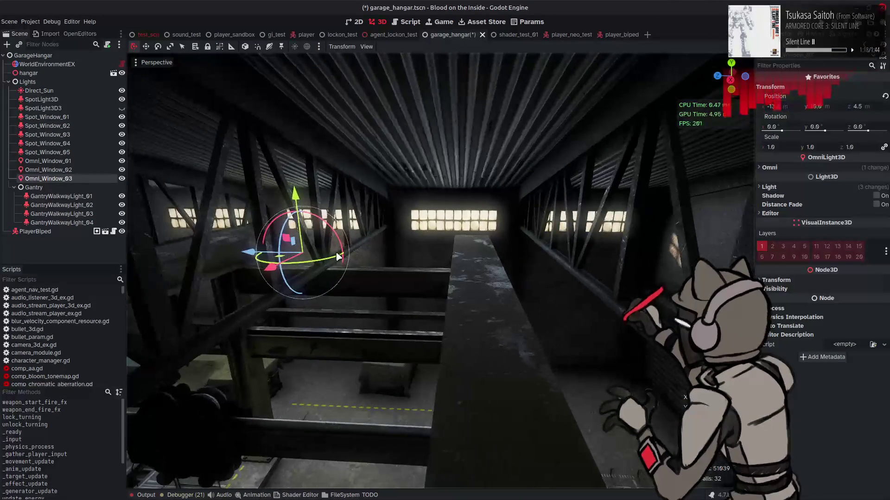
key(ctrl+d)
drag(338, 256, 494, 259)
right_drag(457, 256, 287, 256)
key(ctrl+d)
mouse_move(262, 253)
mouse_down()
mouse_move(417, 240)
mouse_move(413, 258)
mouse_up()
mouse_move(413, 258)
right_down()
mouse_move(406, 247)
mouse_move(387, 245)
mouse_move(397, 242)
mouse_move(399, 265)
right_up()
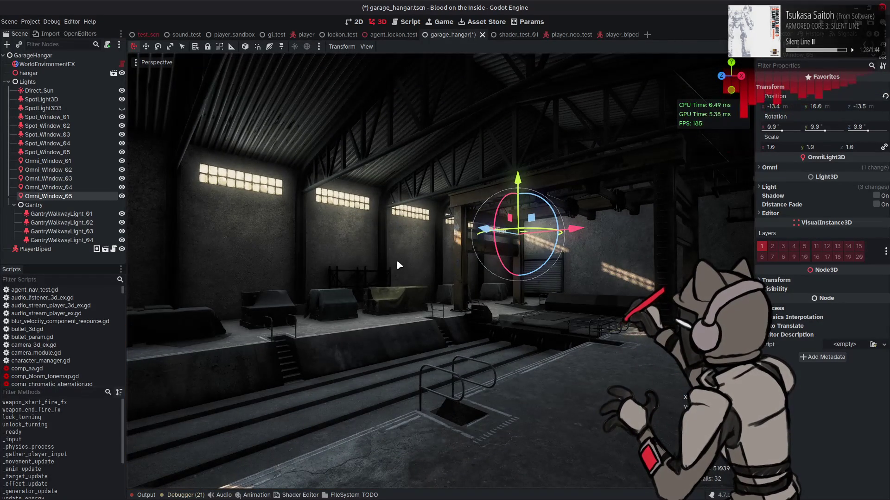
Raise all five Omni_Window lights together to y 11.
click(85, 161)
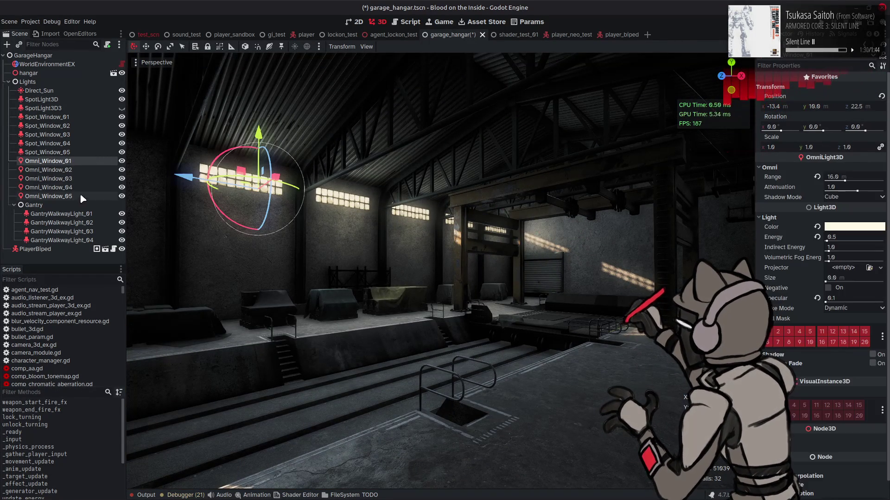
shift+click(80, 195)
drag(437, 160, 437, 166)
click(434, 194)
Save the garage_hangar.tscn scene, then select SpotLight3D.
scroll(431, 197, up, 2)
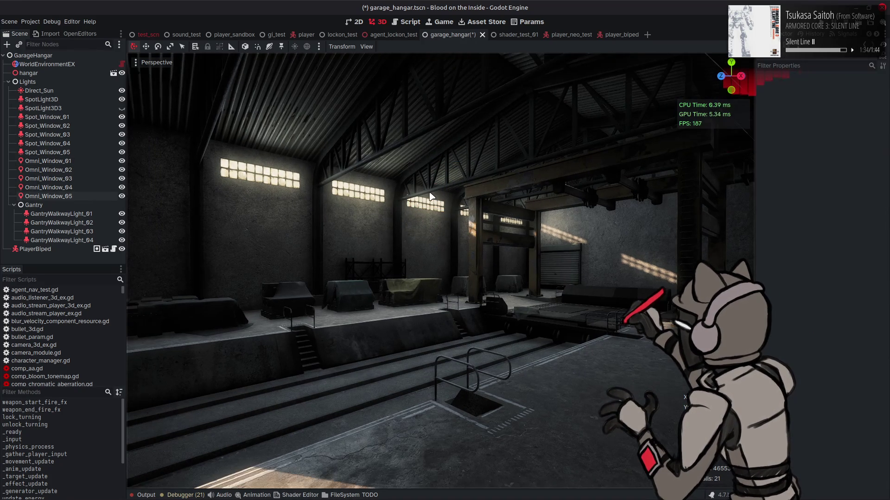
right_drag(431, 197, 430, 194)
key(a)
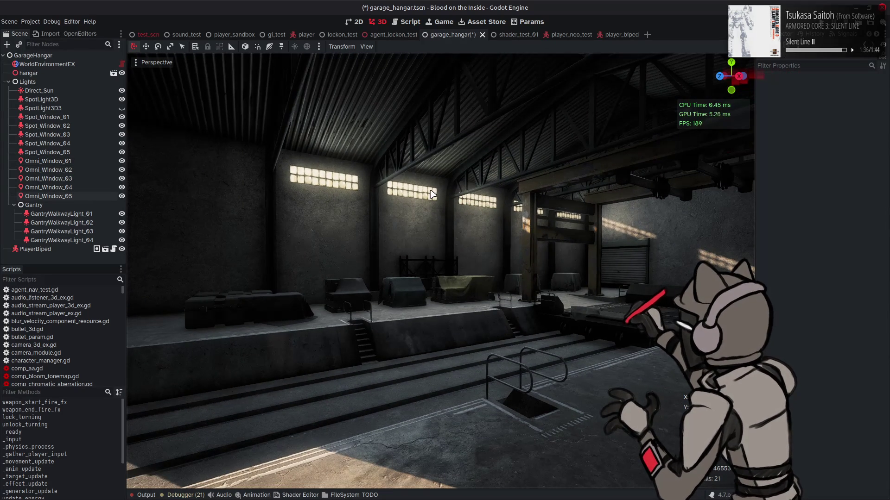
key(w)
mouse_move(435, 198)
right_down()
mouse_move(391, 199)
mouse_move(589, 201)
right_up()
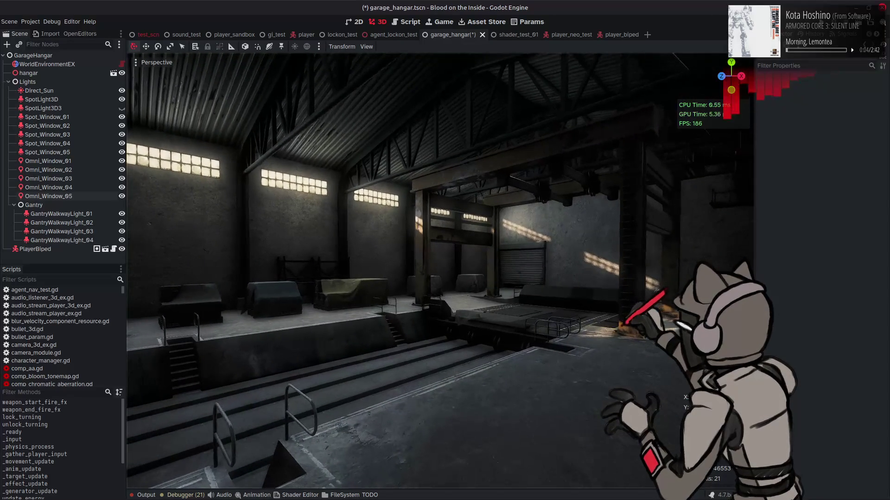
key(ctrl+s)
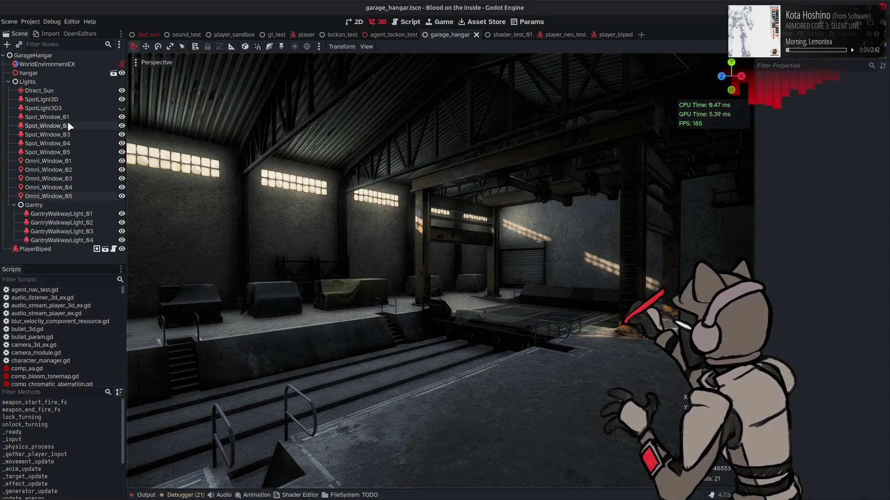
click(82, 101)
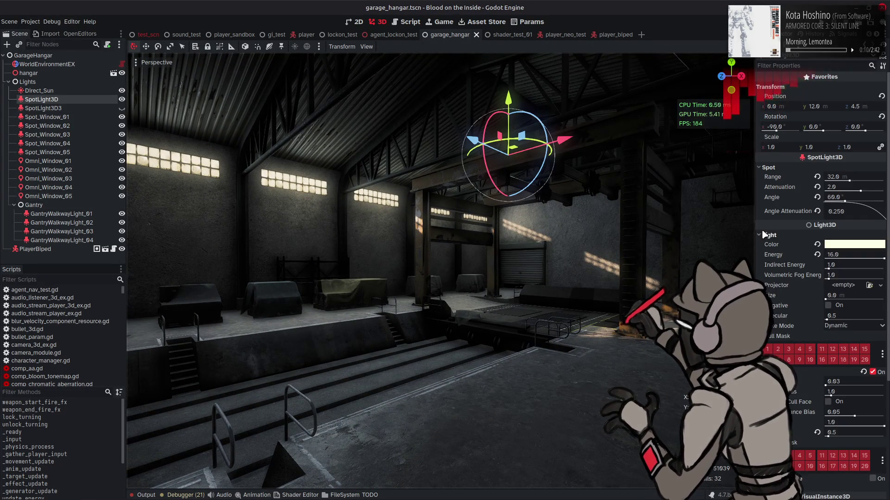
Reset SpotLight3D's attenuation to default and lower it to y 9.
click(817, 187)
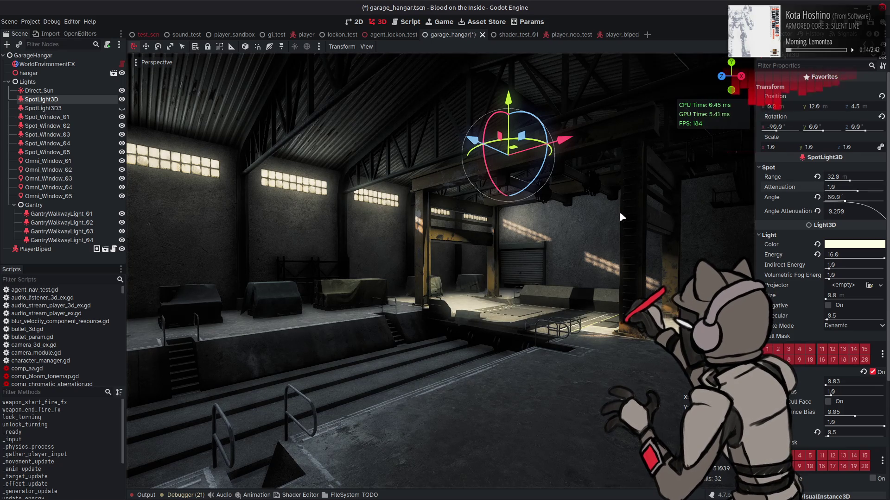
mouse_move(622, 217)
right_down()
mouse_move(608, 165)
mouse_move(467, 142)
right_up()
drag(501, 148, 505, 176)
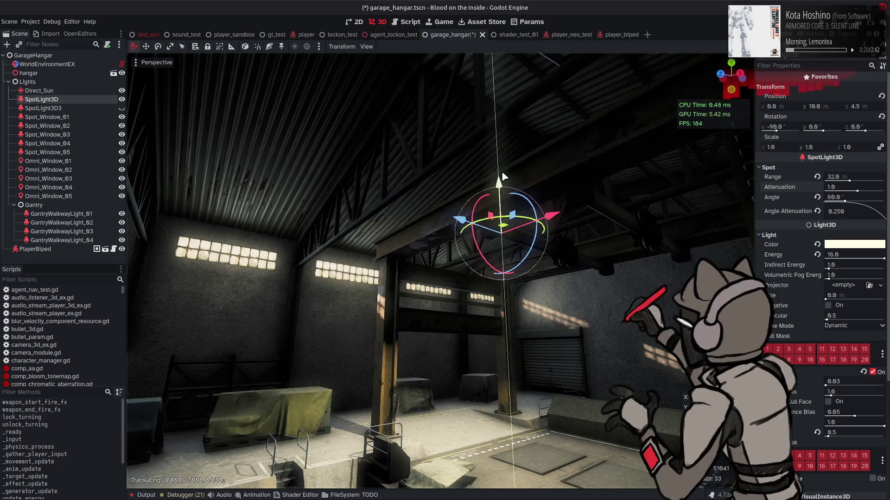
mouse_move(504, 176)
right_down()
mouse_move(506, 218)
mouse_move(566, 153)
right_up()
drag(546, 188, 544, 196)
mouse_move(544, 196)
right_down()
mouse_move(542, 218)
mouse_move(532, 209)
mouse_move(549, 203)
right_up()
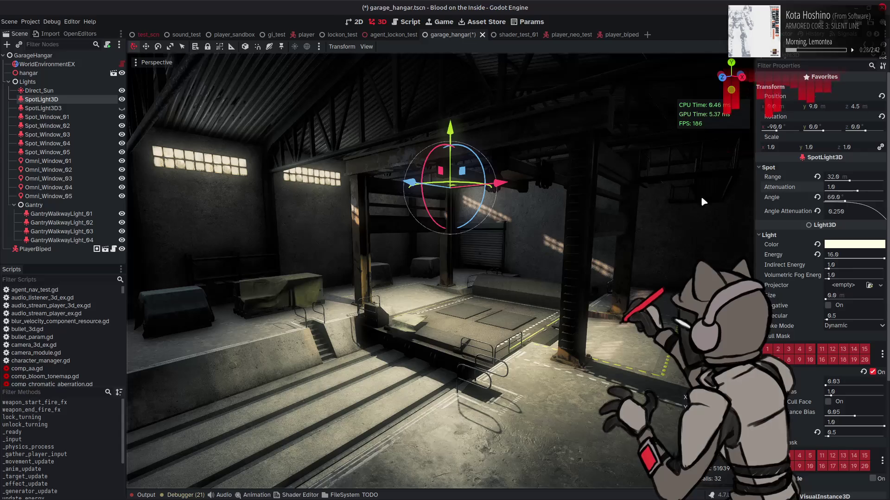
Narrow SpotLight3D's spot angle toward 50°.
drag(845, 200, 842, 203)
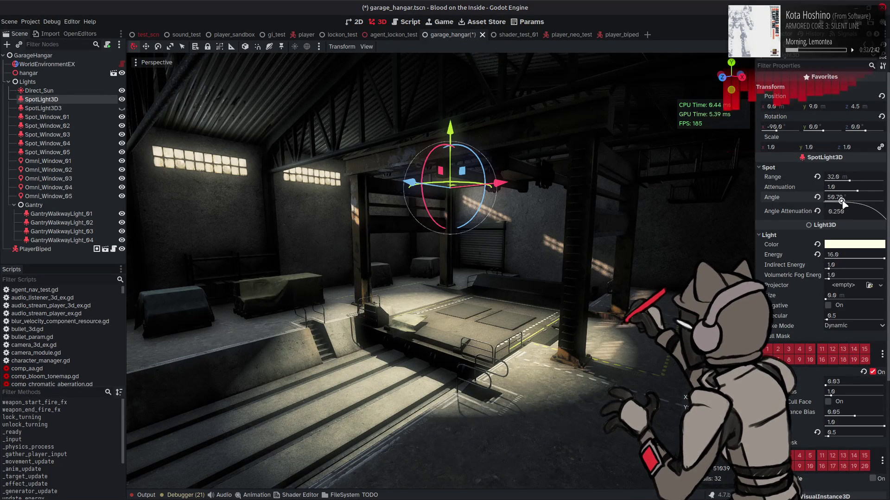
right_drag(741, 199, 695, 197)
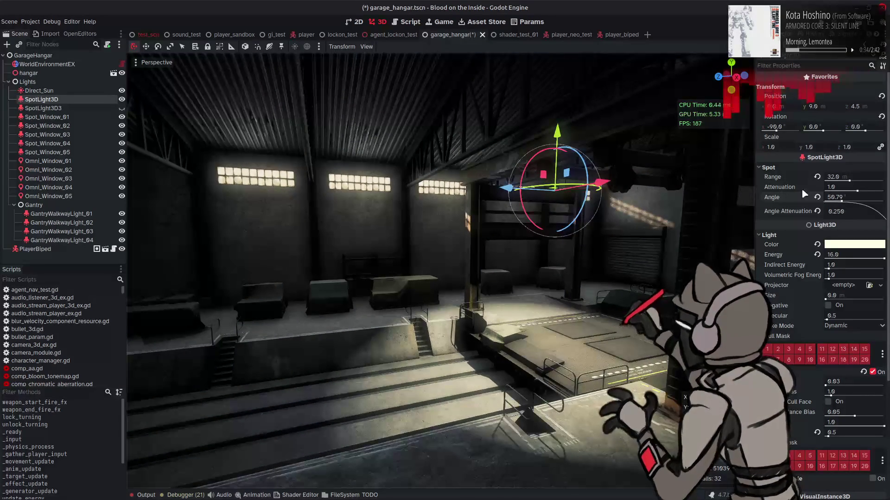
click(849, 197)
text(0)
key(Return)
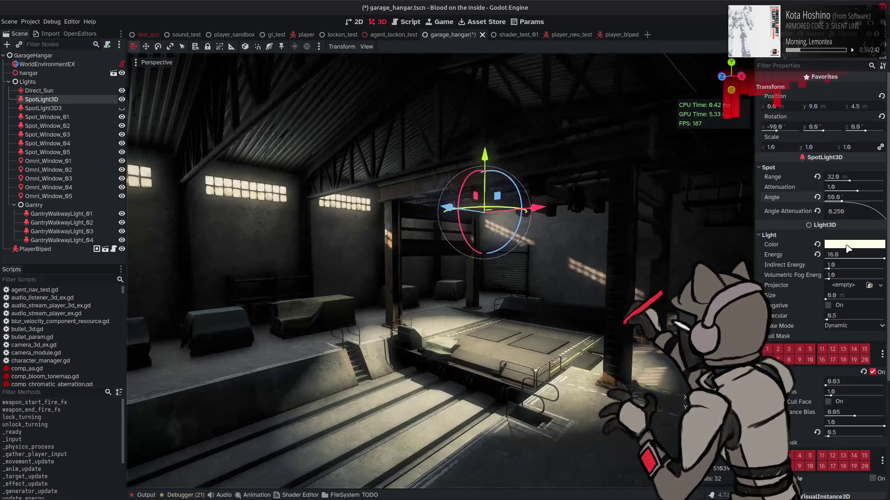
Shift SpotLight3D's light colour hue toward green in the colour picker.
click(848, 248)
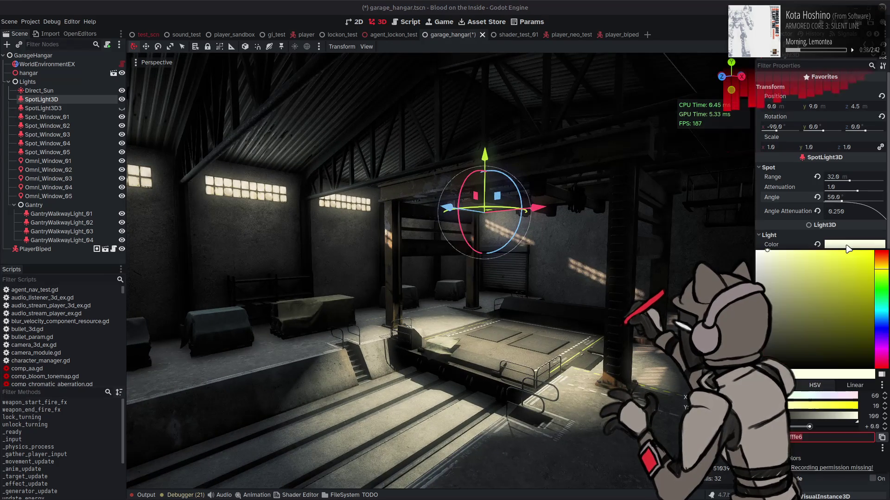
click(791, 397)
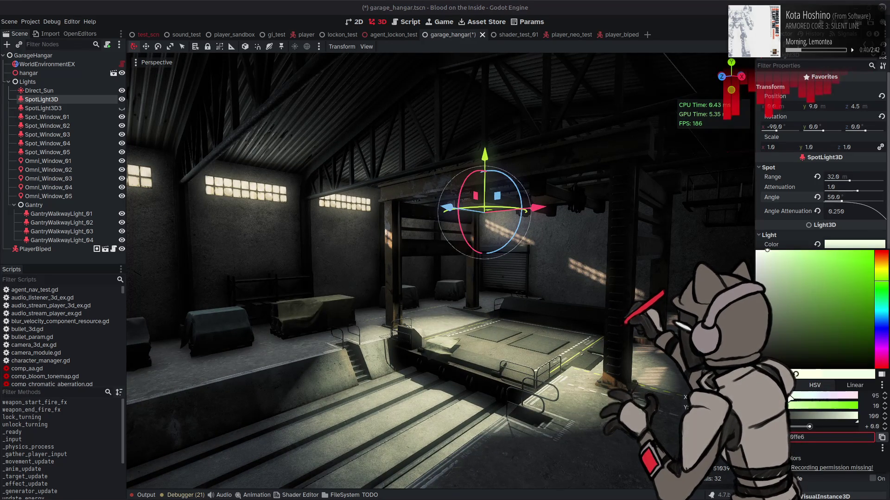
drag(790, 397, 801, 396)
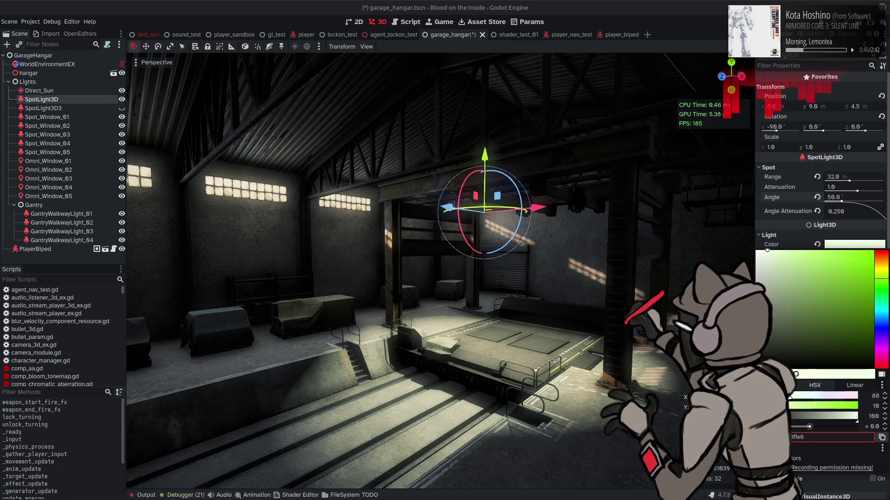
drag(791, 397, 794, 397)
click(884, 394)
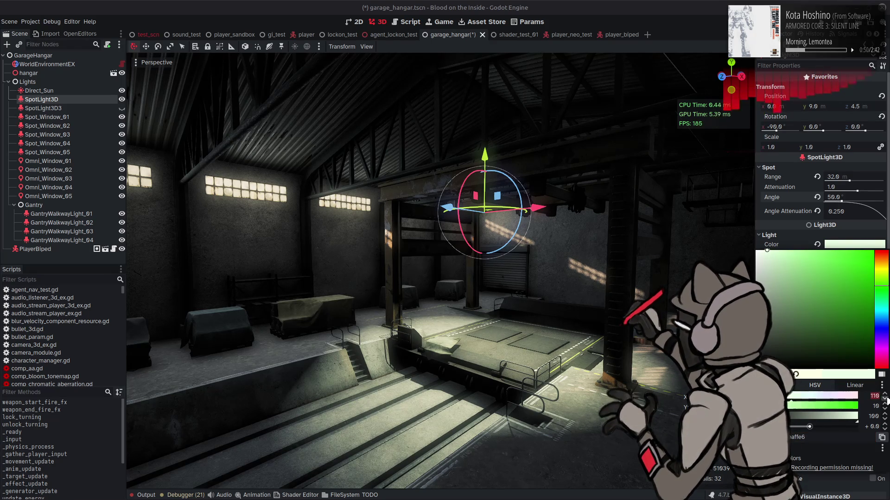
click(888, 400)
Fine-tune the hue a few steps higher until the light is a pale green tint.
click(854, 245)
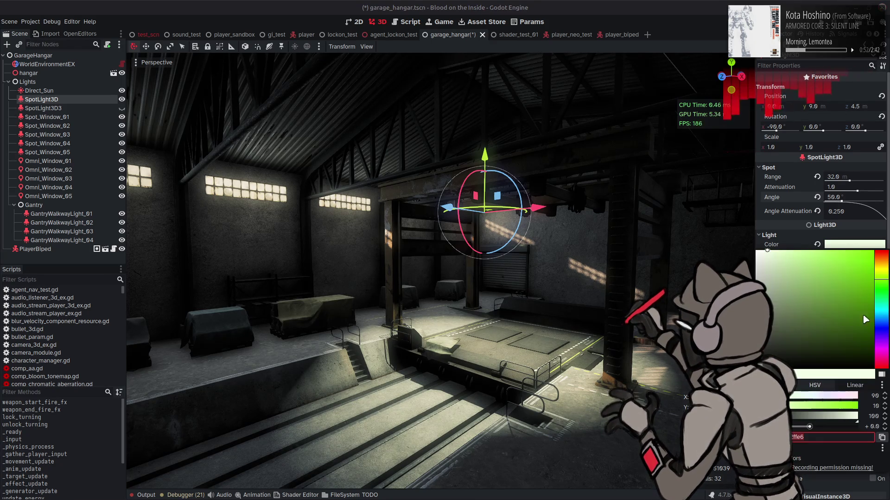
click(886, 409)
key(Escape)
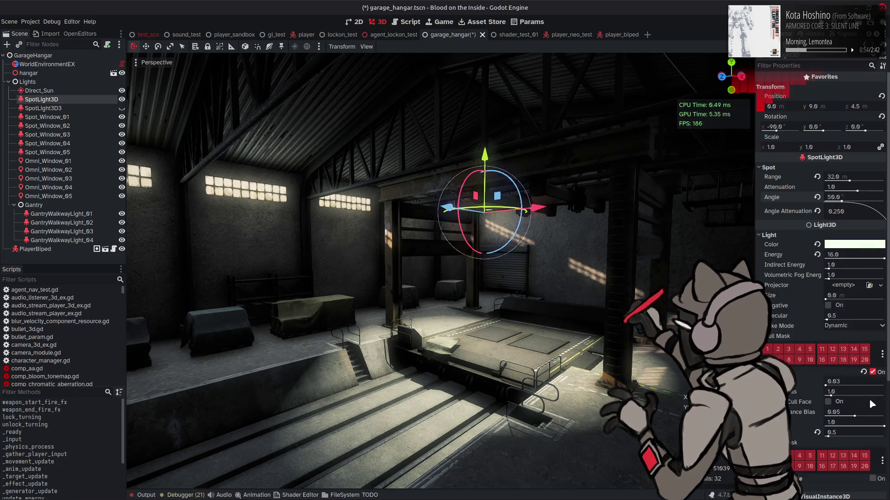
click(848, 245)
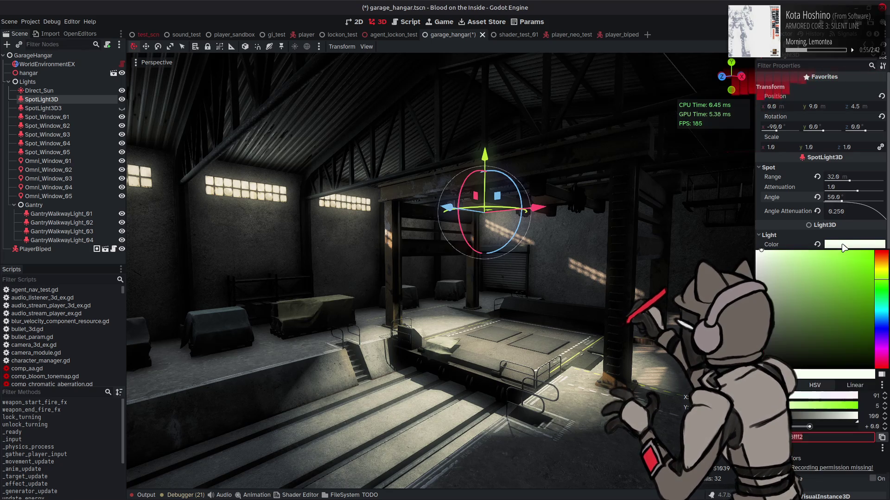
click(885, 395)
click(885, 395)
click(885, 395)
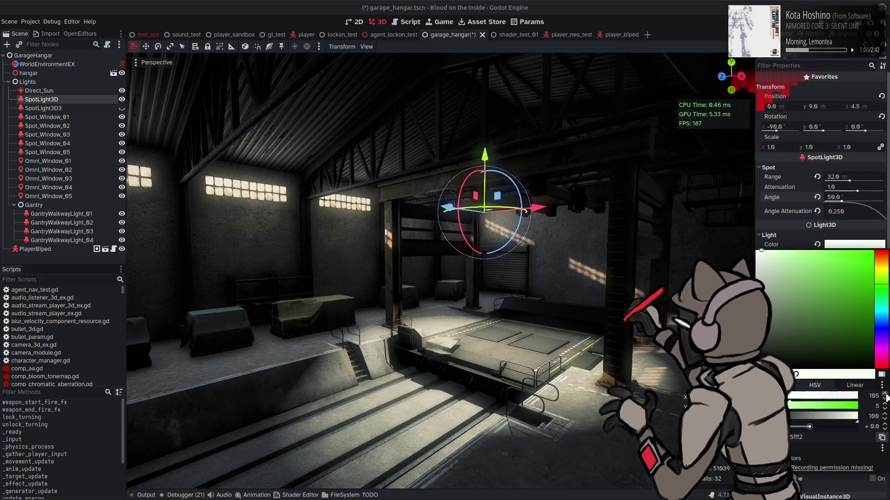
click(609, 314)
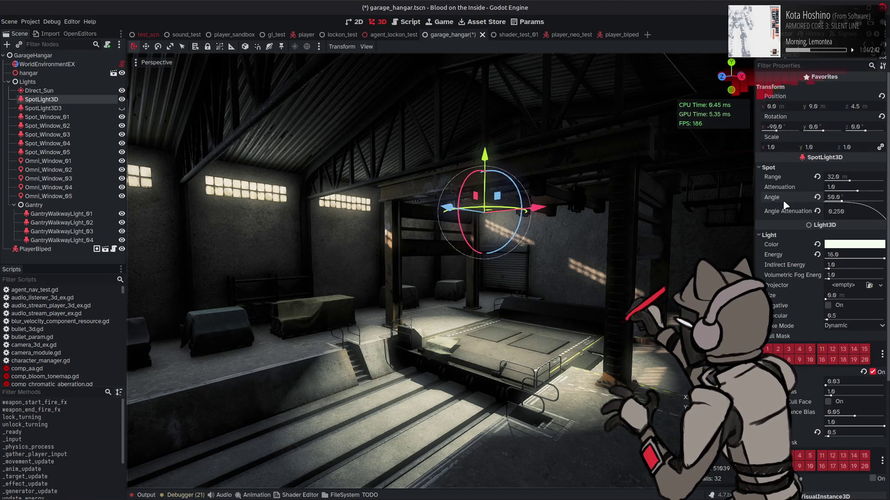
Tilt the SpotLight3D to -75 on its X rotation.
mouse_move(787, 197)
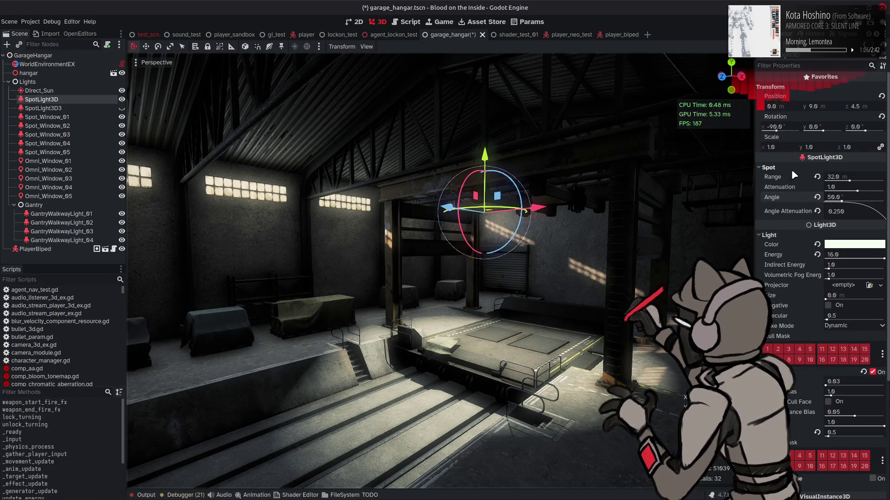
mouse_move(777, 132)
mouse_down()
mouse_move(787, 132)
mouse_move(777, 133)
mouse_up()
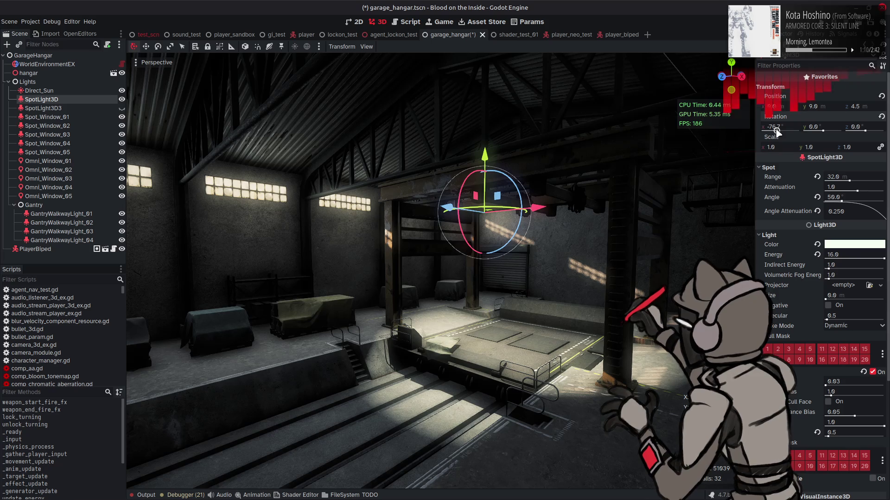
click(784, 126)
key(BackSpace)
text(-)
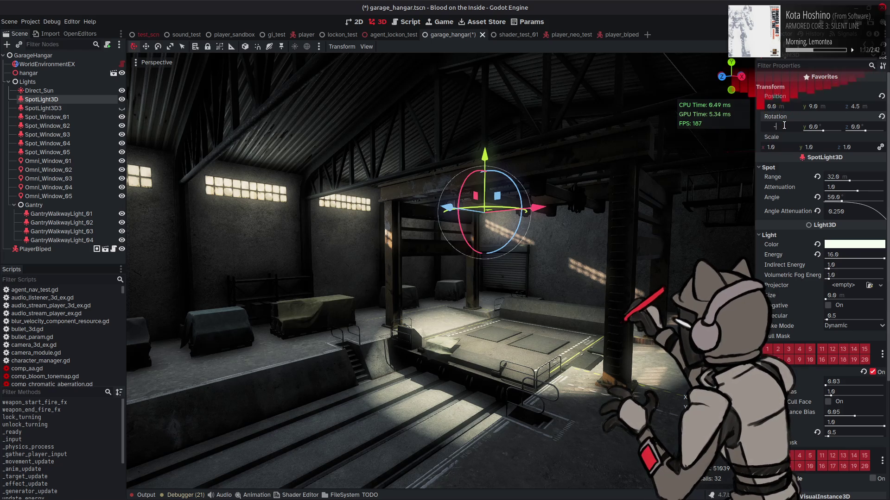
text(75)
key(Return)
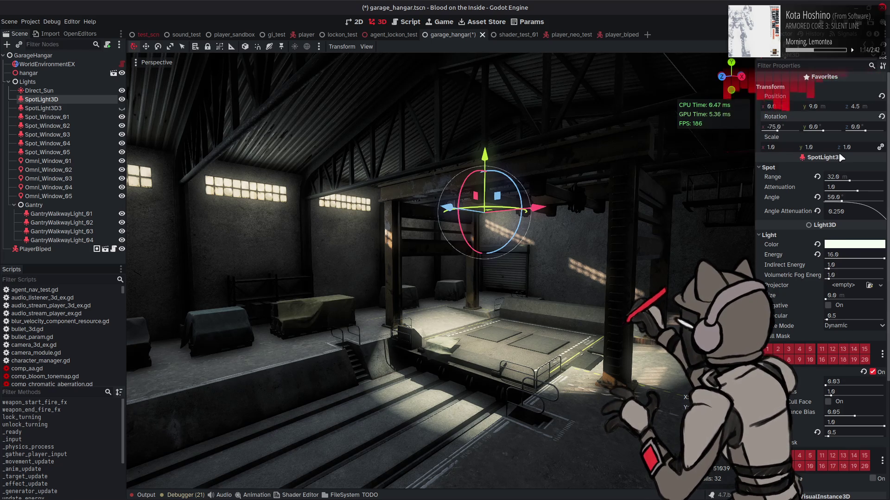
Shorten the spotlight's range toward 24 after trying spot attenuation values 2.0 and 1.5.
drag(843, 179, 846, 182)
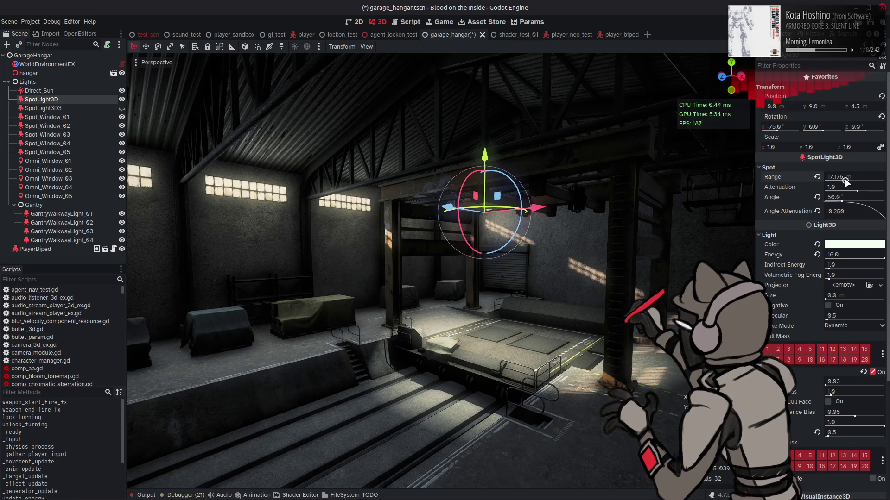
text(2)
key(Return)
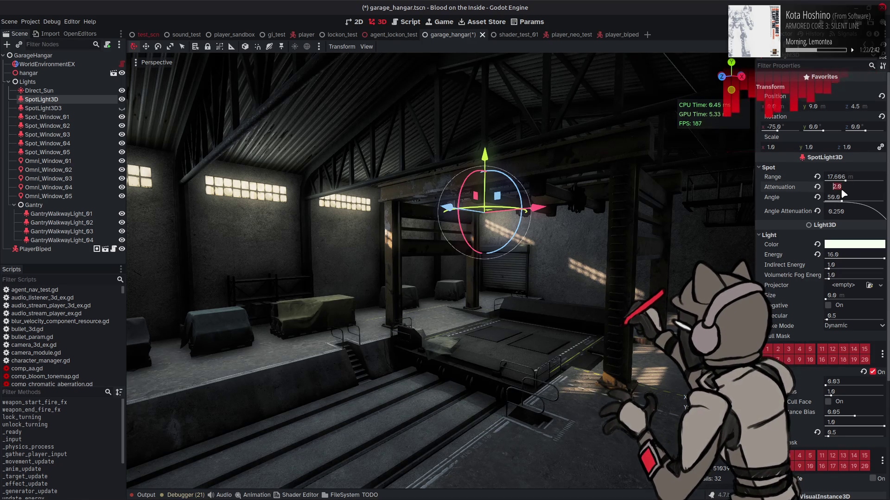
text(.5)
key(Return)
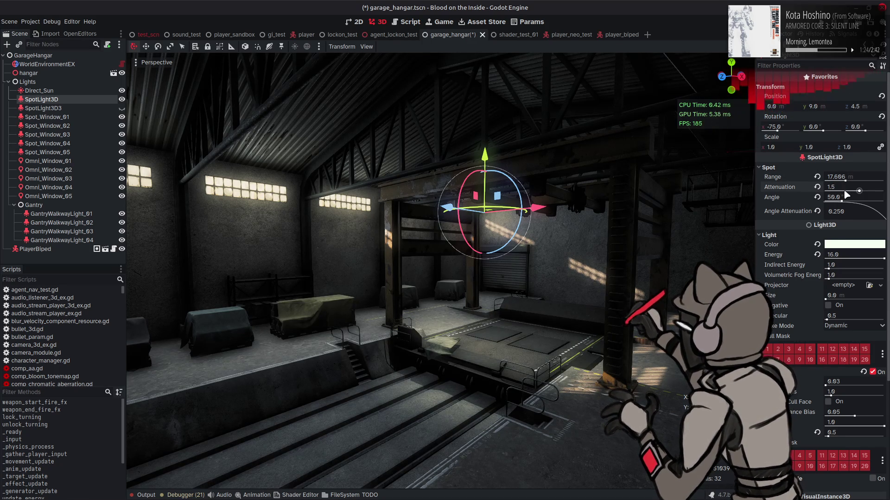
mouse_move(854, 180)
mouse_down()
mouse_move(840, 181)
mouse_move(851, 182)
mouse_up()
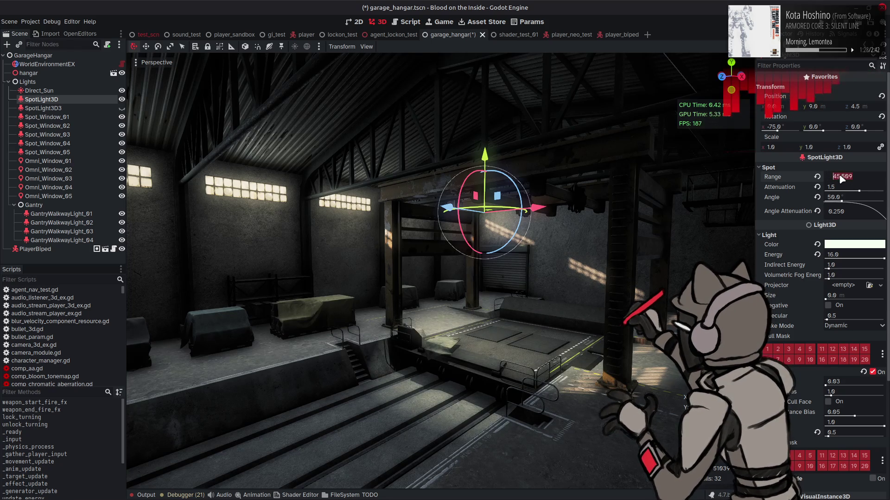
click(841, 177)
text(2)
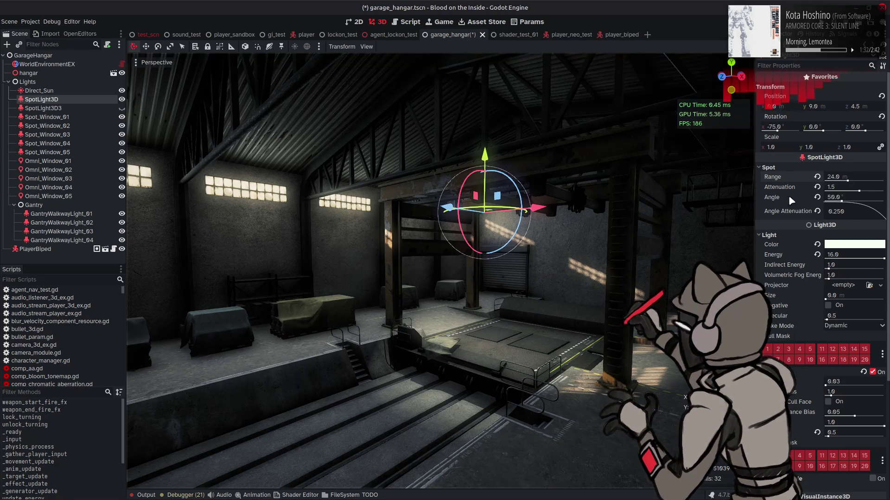
Try angle attenuation values 0.1 and 1.0, then restore it to 0.25.
click(856, 216)
text(0.1)
key(Return)
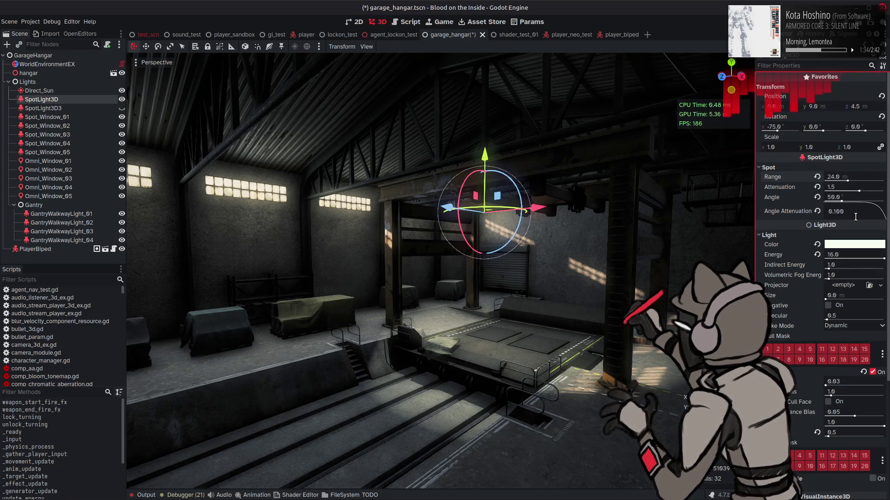
click(855, 216)
text(1)
key(Return)
click(855, 217)
text(0.1)
key(Return)
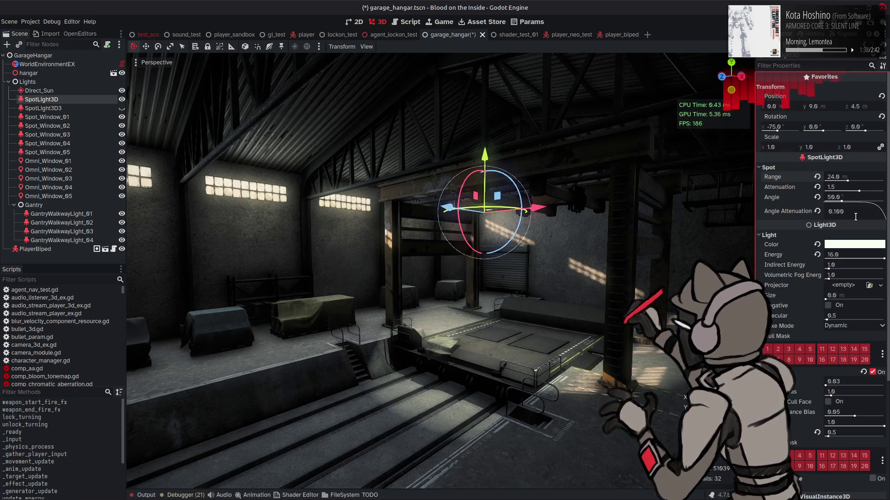
click(856, 217)
text(0.25)
key(Return)
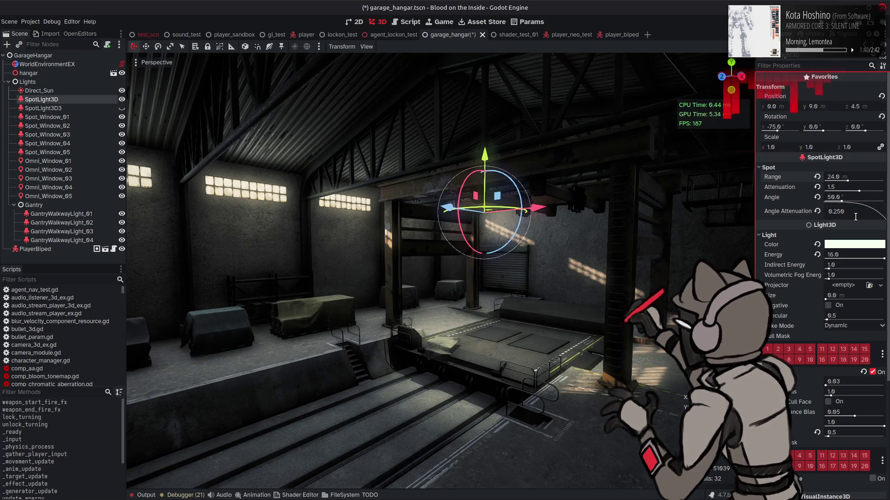
Try spot attenuation 1.0 and energy 4.0, comparing them with undo and redo.
click(840, 187)
text(1)
key(Return)
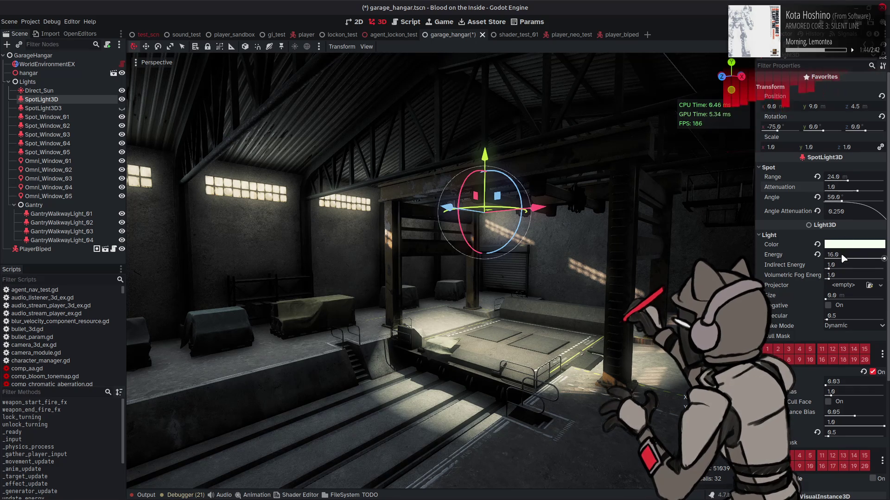
click(832, 254)
text(4)
key(Return)
key(ctrl+z)
key(ctrl+z)
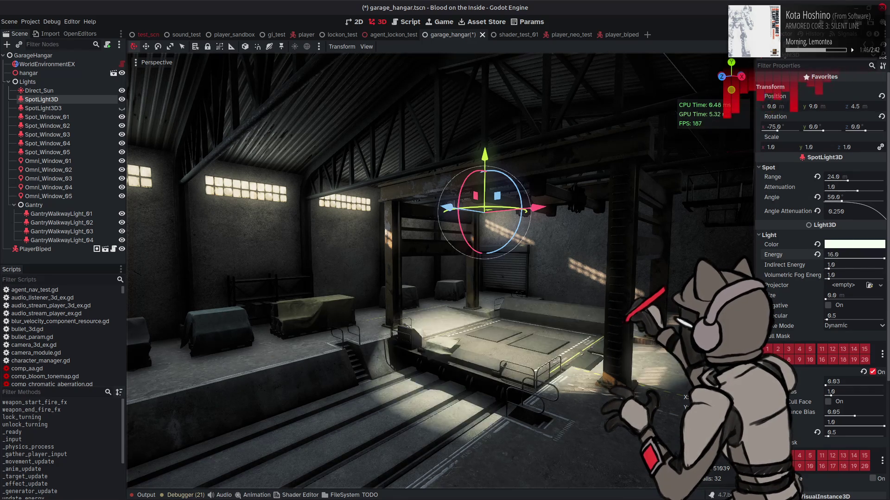
key(ctrl+shift+z)
key(ctrl+z)
key(ctrl+shift+z)
key(ctrl+z)
key(ctrl+shift+z)
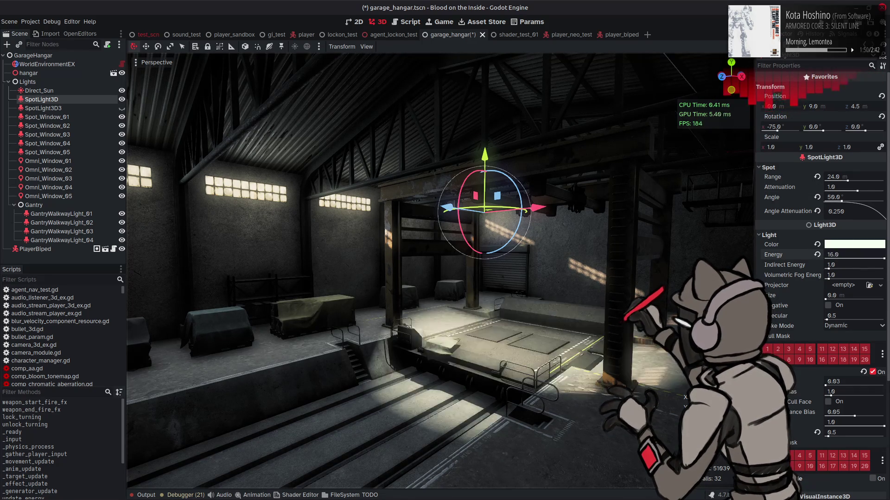
Deselect the spotlight and fly the view back and forth through the hangar.
click(646, 269)
right_drag(646, 268, 638, 268)
key(s)
key(w)
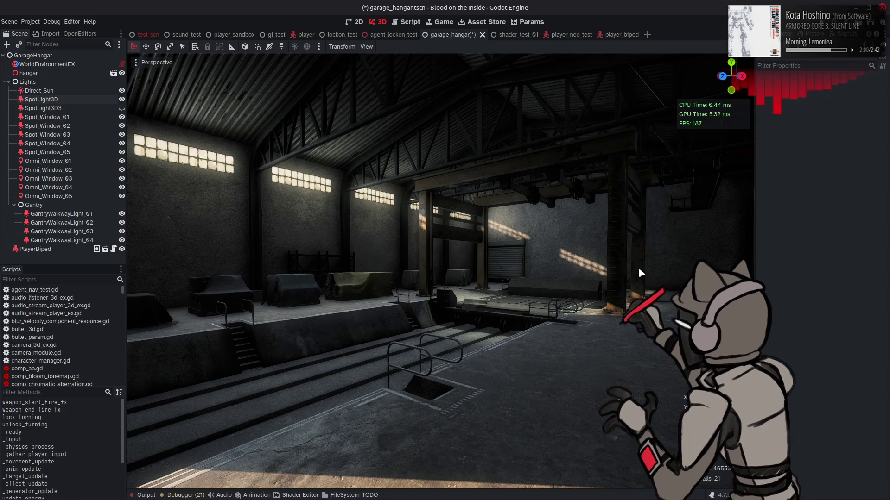
Save the hangar scene.
right_drag(639, 261, 672, 260)
right_drag(628, 262, 629, 262)
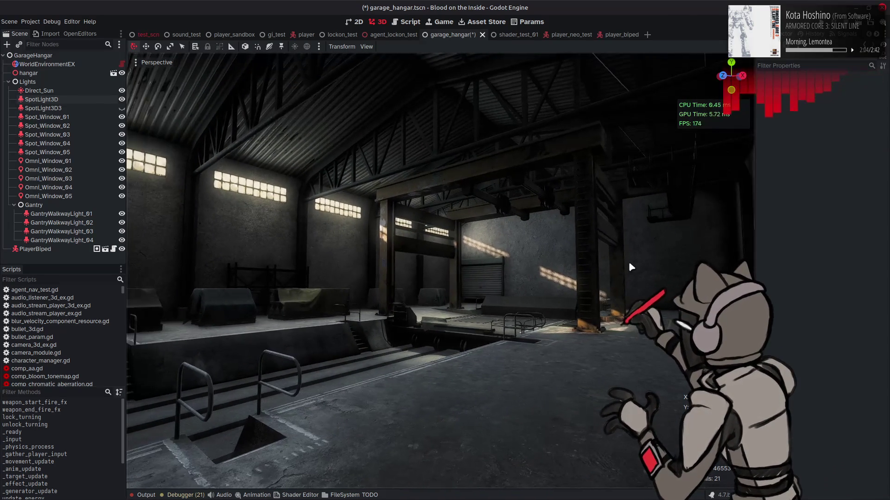
key(ctrl+s)
Select Omni_Window_01 through Omni_Window_05 and expand their light and omni properties.
click(56, 161)
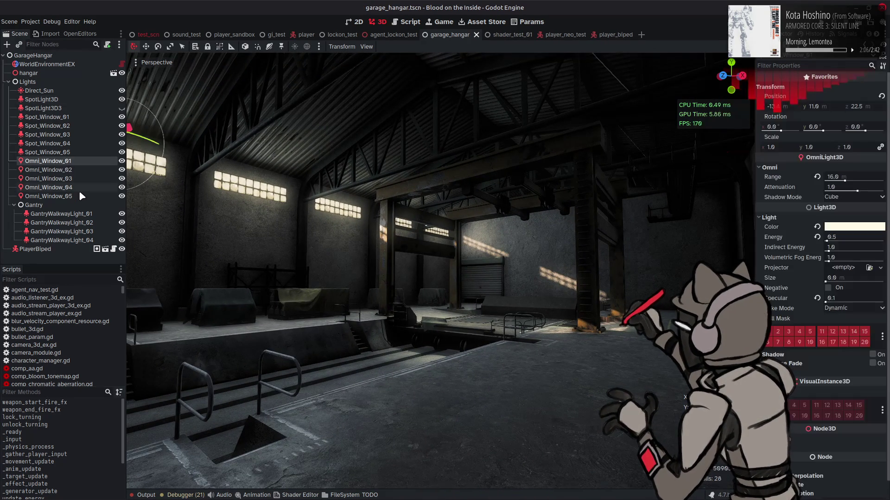
shift+click(78, 195)
click(785, 187)
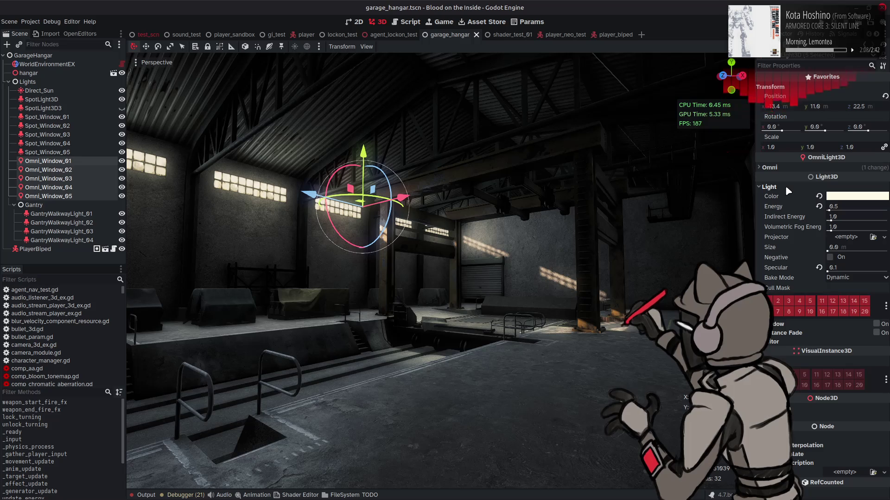
click(788, 168)
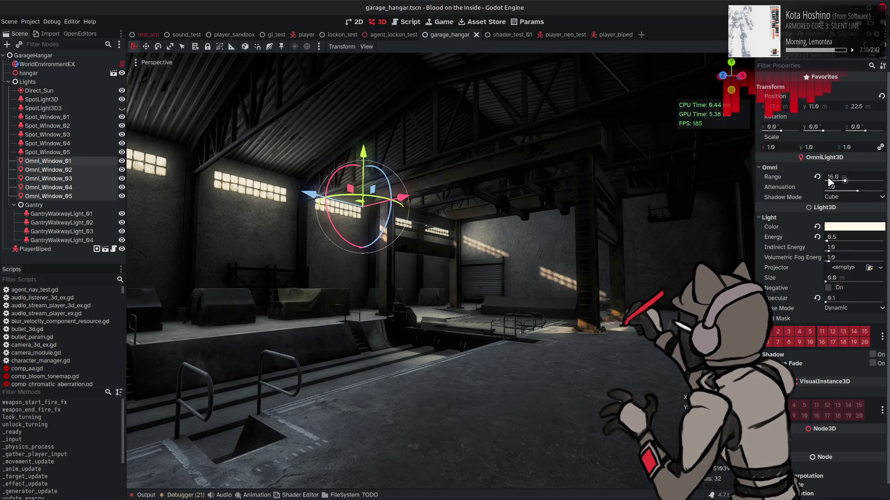
Set the omni lights' range to 48 after trying and undoing 64.
drag(834, 180, 860, 183)
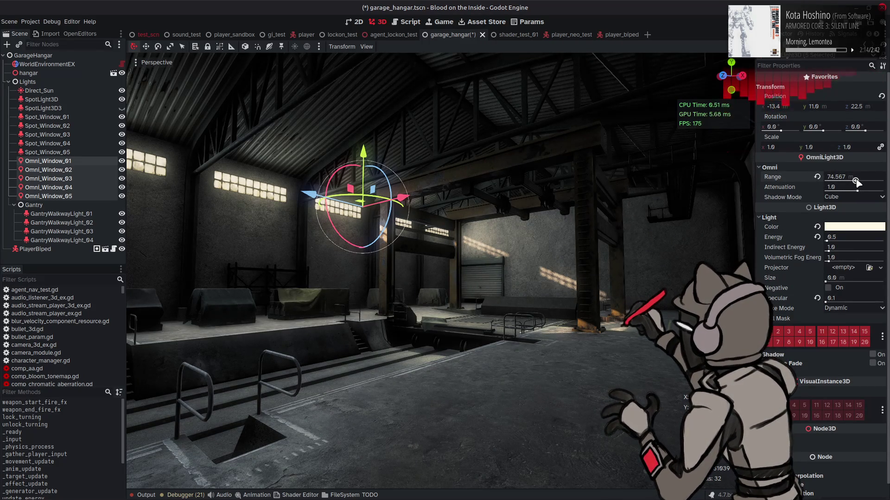
click(840, 175)
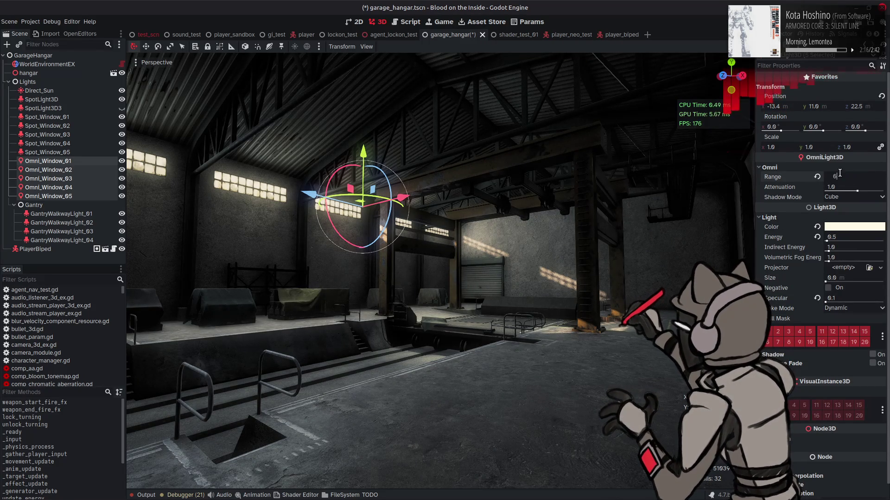
text(48)
key(Return)
key(ctrl+z)
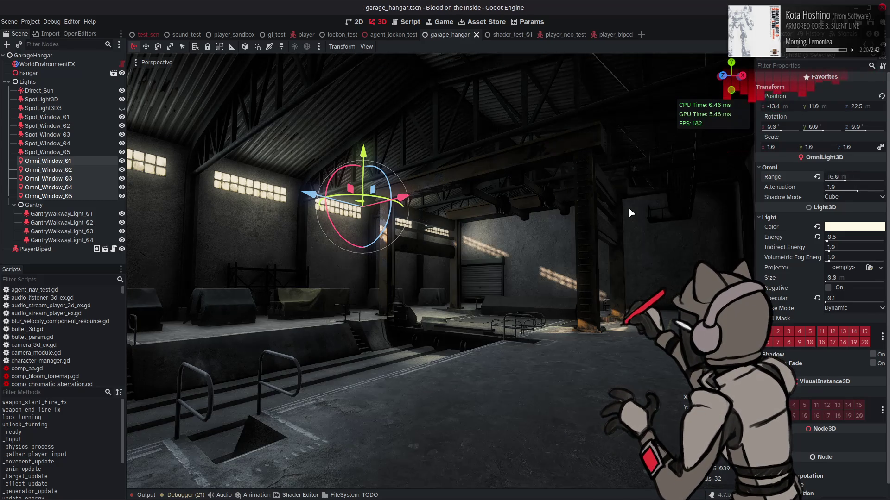
click(854, 177)
text(32)
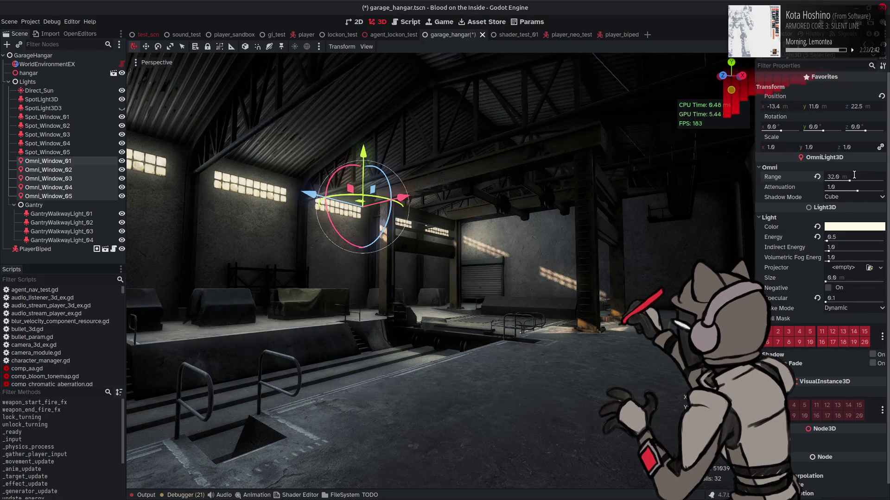
text(48)
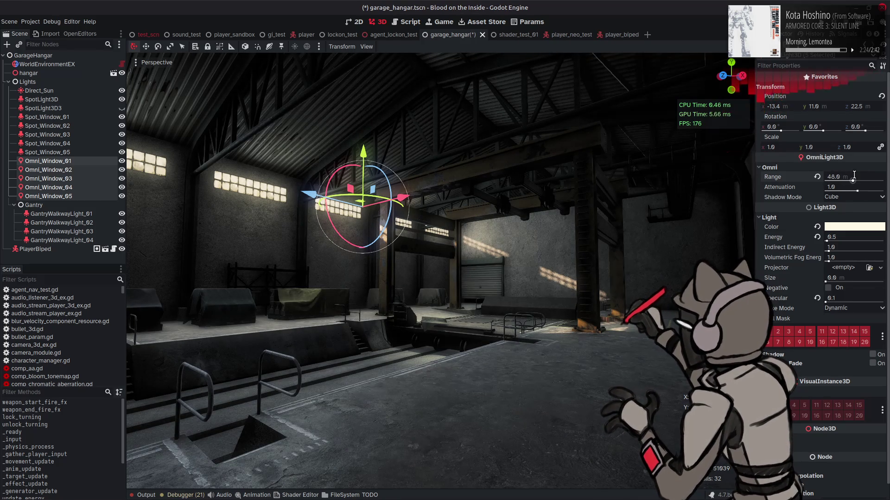
mouse_move(594, 171)
right_down()
mouse_move(574, 163)
mouse_move(594, 172)
right_up()
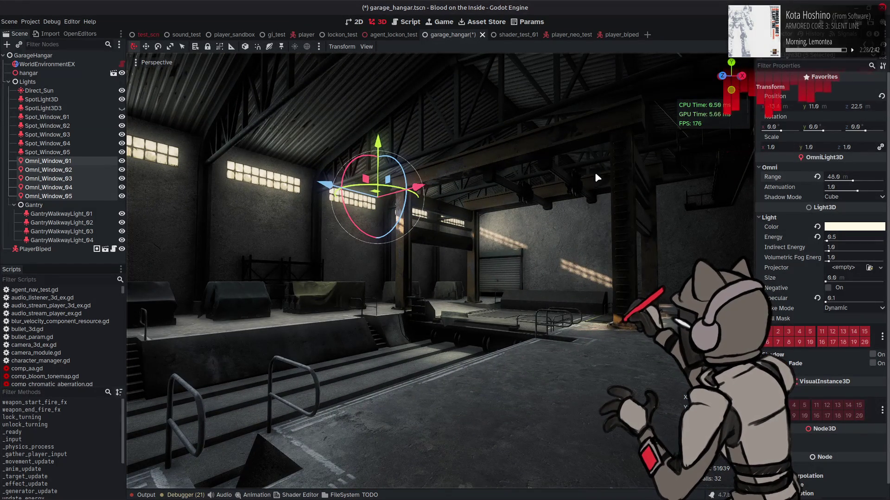
Raise the five omni lights' specular to 1.0.
click(852, 297)
text(1)
key(Return)
right_drag(556, 231, 538, 228)
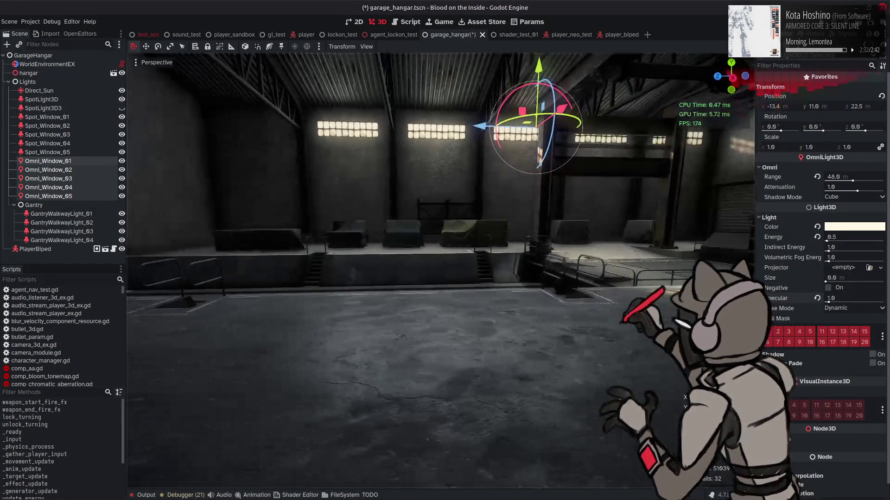
Try specular values 0.0 and 0.5 on the five omni lights.
drag(829, 302, 823, 302)
click(834, 298)
key(BackSpace)
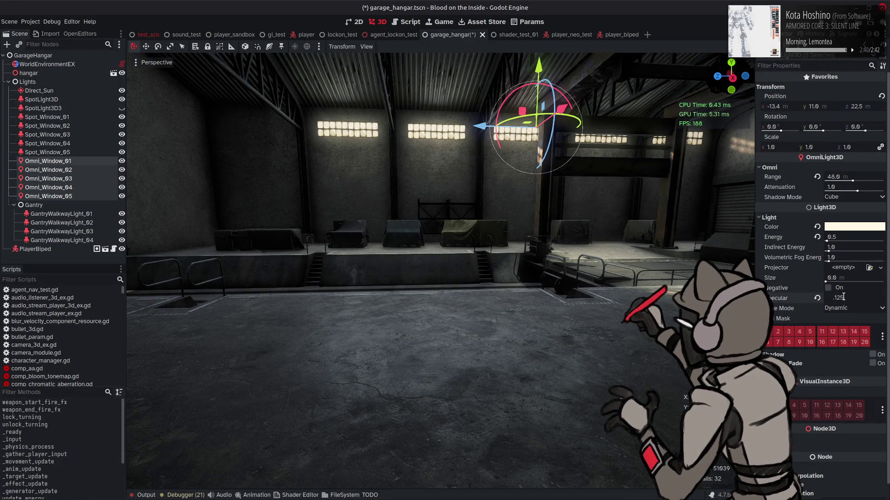
text(0.125)
key(BackSpace)
key(BackSpace)
key(BackSpace)
text(.5)
key(Return)
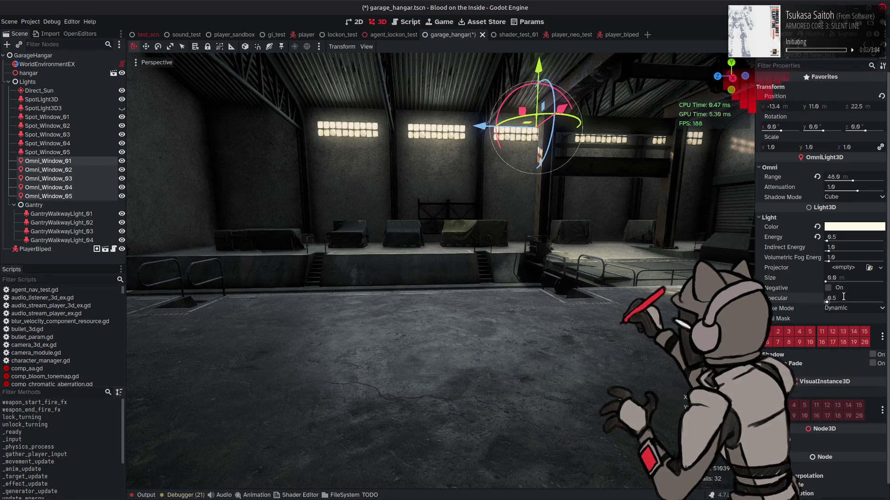
text(0)
key(Return)
Set specular to 0.25, then settle on 0.125.
click(847, 298)
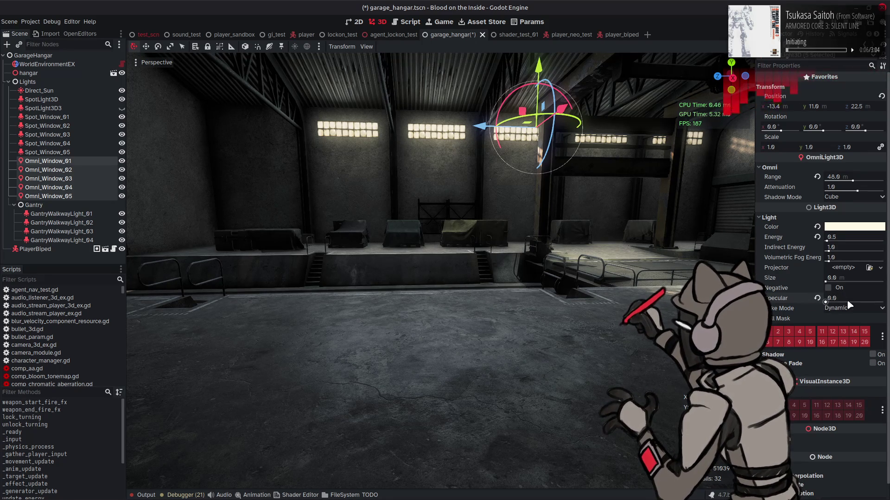
text(.25)
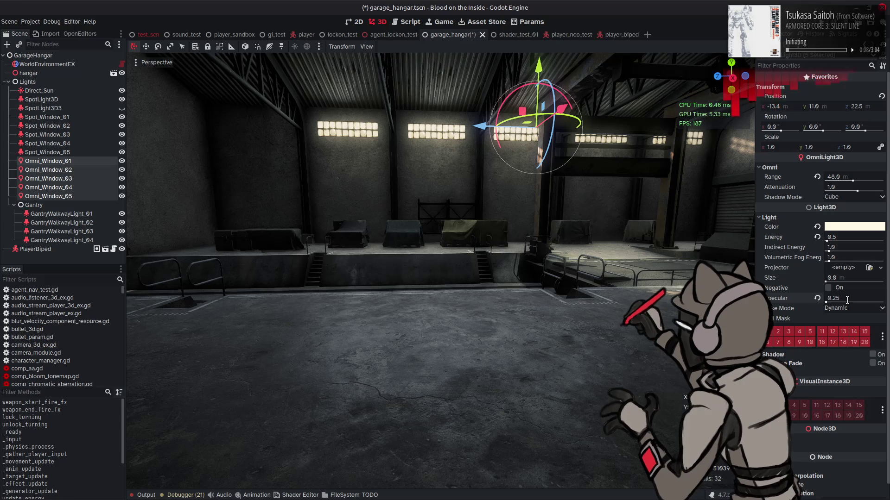
key(Return)
text(0.125)
key(Return)
Step the omni lights' range down through 32 and 24 to 16 m.
mouse_move(558, 301)
right_down()
mouse_move(519, 301)
mouse_move(557, 297)
right_up()
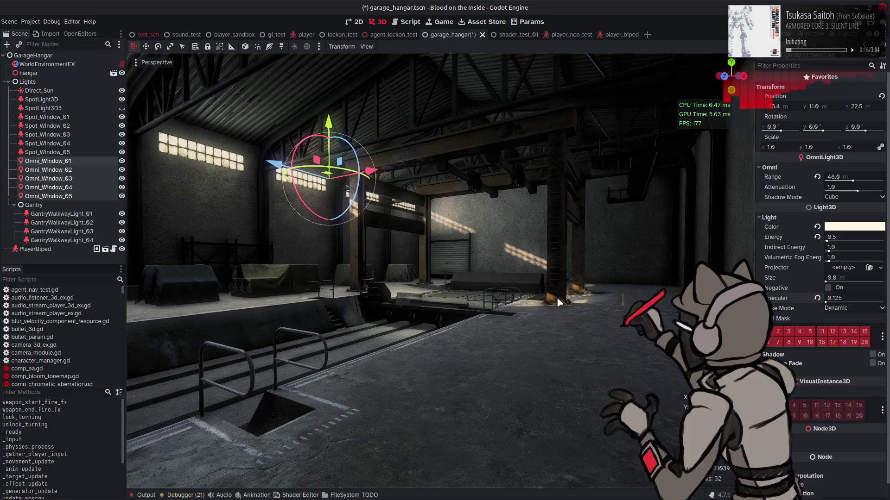
click(833, 178)
text(32)
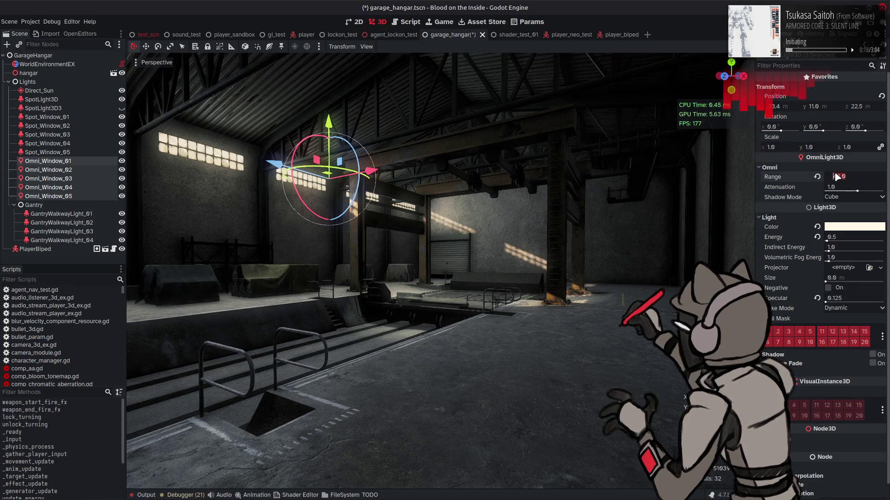
key(Return)
right_drag(688, 193, 658, 193)
click(833, 176)
text(24)
key(Return)
click(854, 176)
text(16)
key(Return)
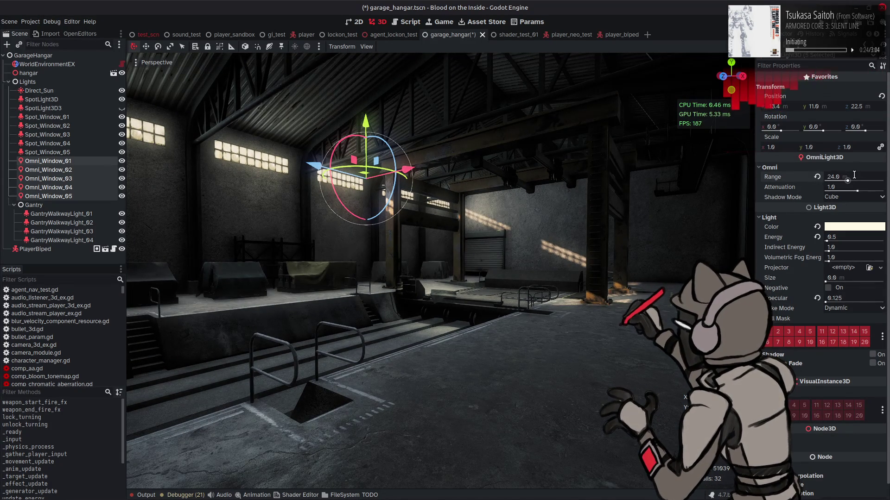
text(16)
key(Return)
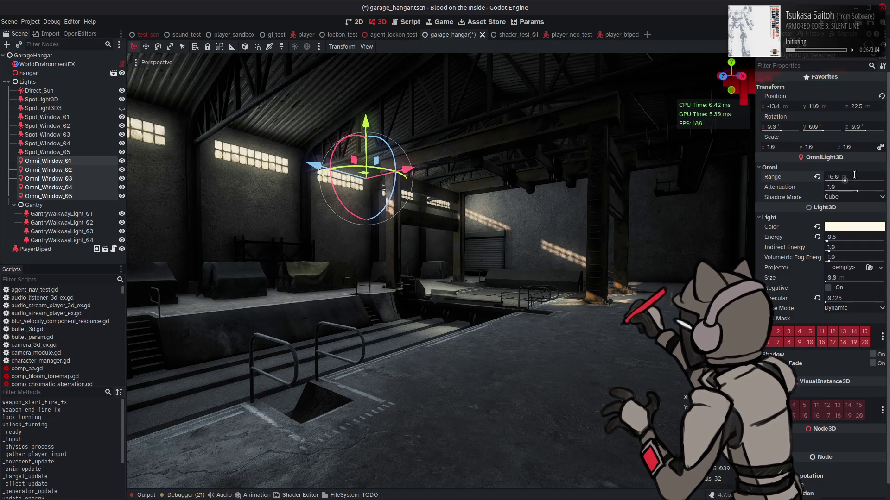
Set the omni lights' energy to 0.25.
click(846, 237)
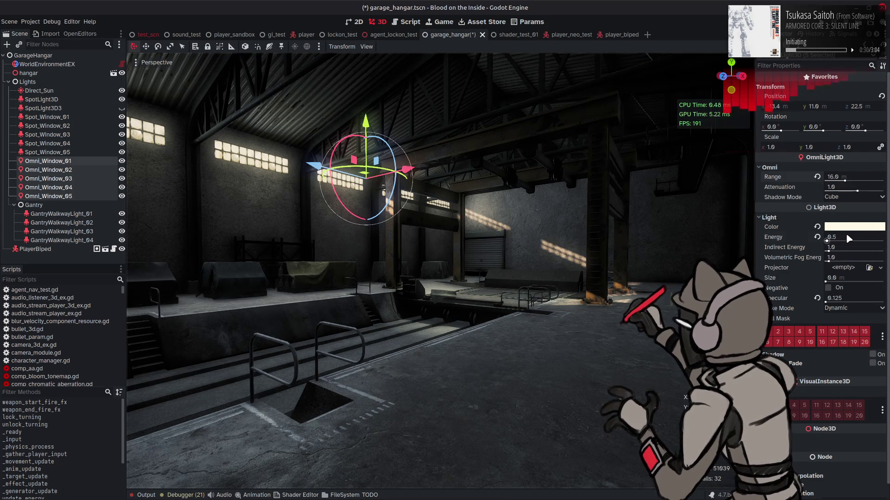
text(0.25)
key(Return)
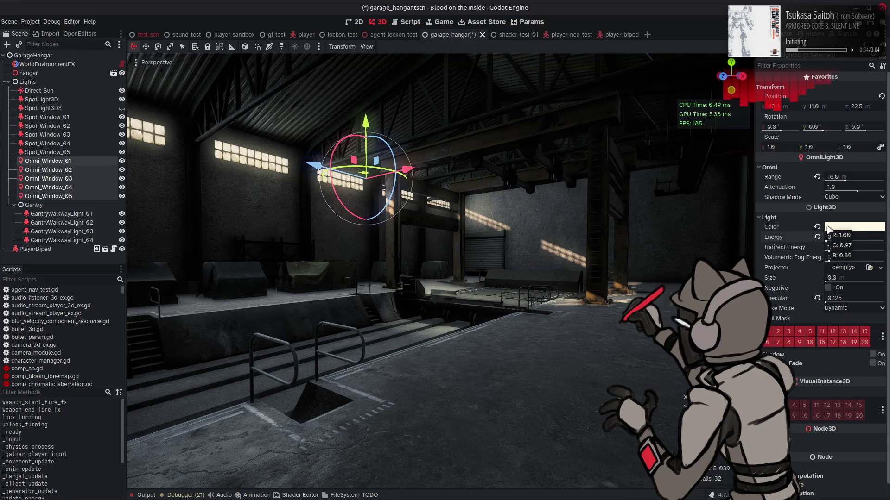
Compare the lighting by toggling a move of the lights below the hangar with undo and redo.
mouse_move(365, 121)
mouse_down()
mouse_move(369, 417)
mouse_move(586, 316)
mouse_up()
key(ctrl+z)
key(ctrl+shift+z)
key(ctrl+z)
key(ctrl+shift+z)
key(ctrl+z)
key(ctrl+shift+z)
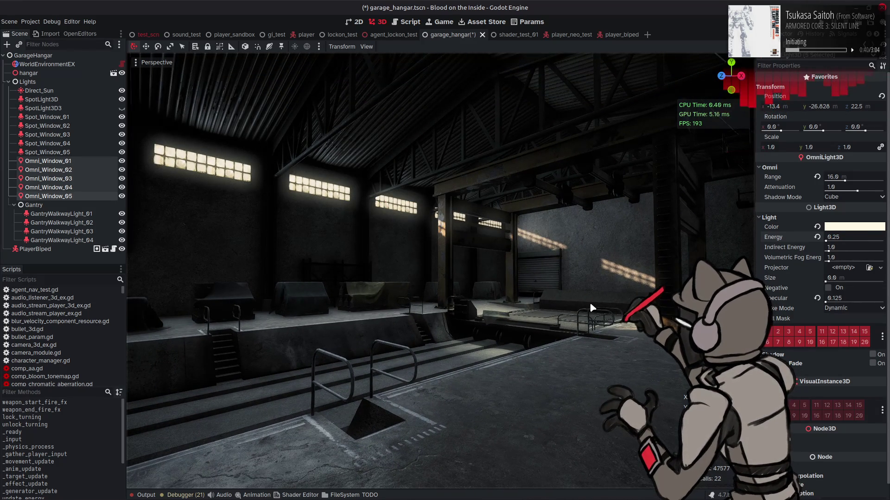
key(ctrl+z)
key(ctrl+shift+z)
key(ctrl+z)
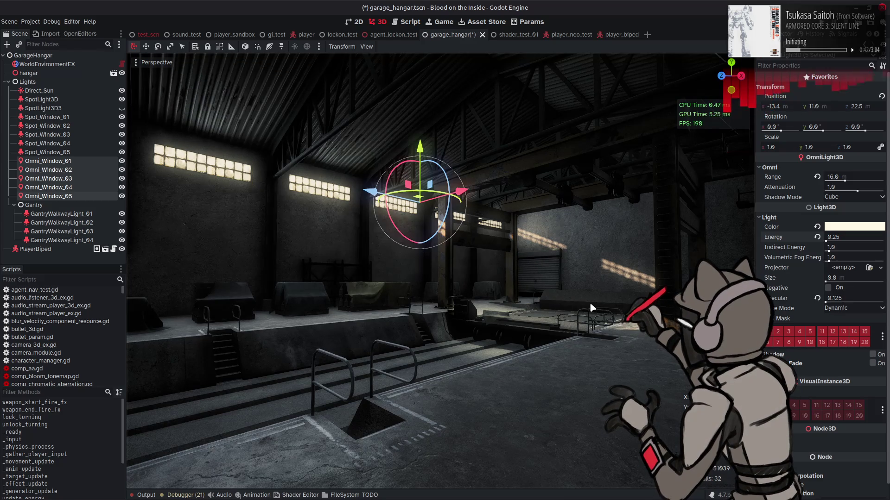
key(ctrl+shift+z)
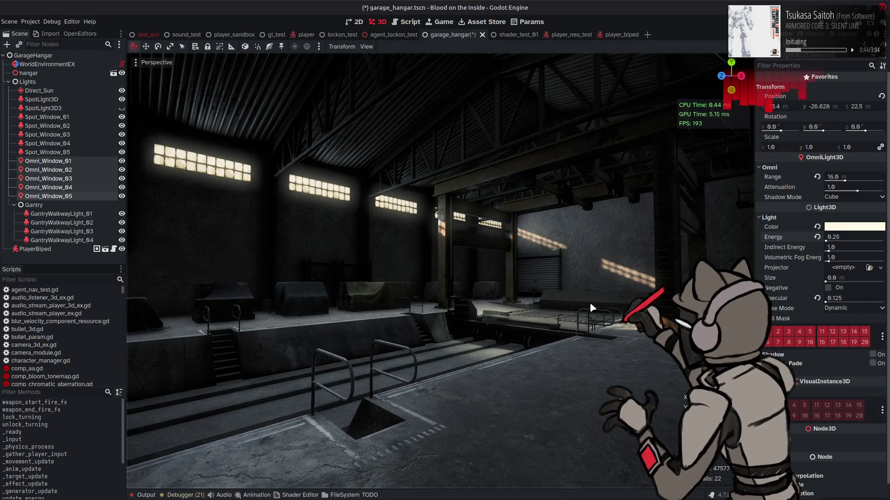
key(ctrl+z)
key(ctrl+z)
key(ctrl+shift+z)
right_drag(602, 294, 603, 294)
key(ctrl+z)
key(ctrl+shift+z)
key(ctrl+z)
key(ctrl+shift+z)
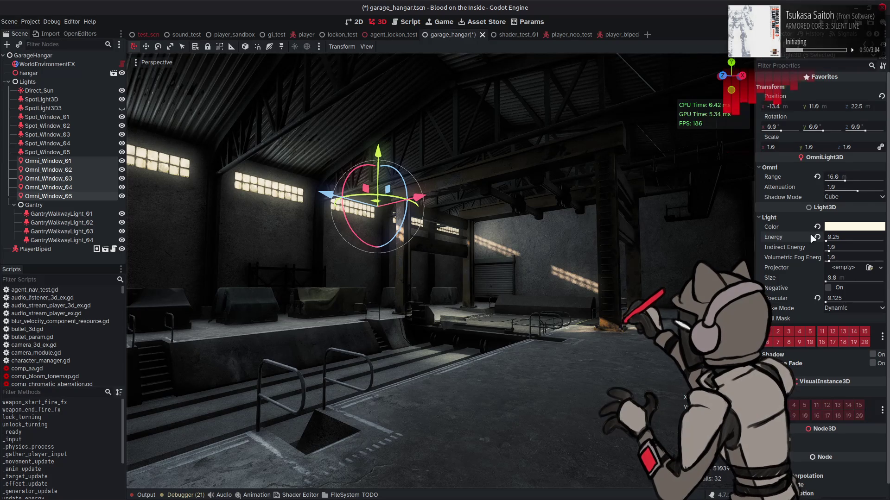
Retry a 24 m range, toggling undo and redo to compare it with 16 m.
click(846, 177)
text(24)
key(Return)
key(ctrl+z)
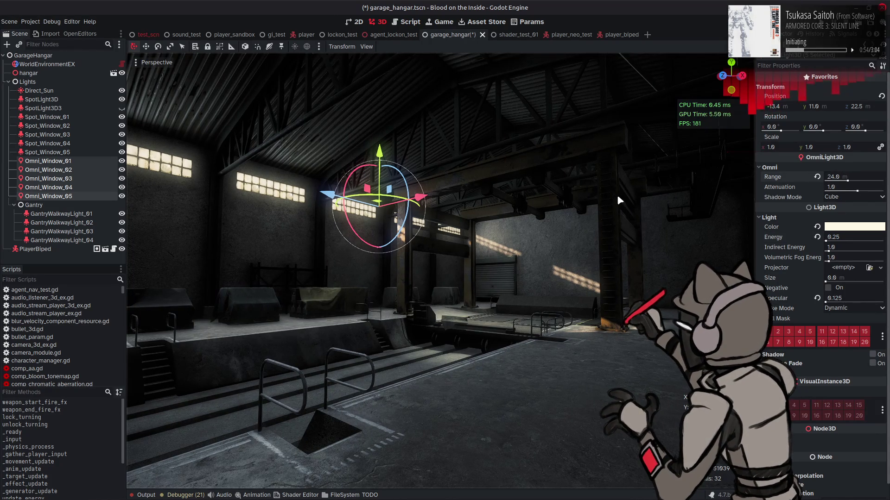
key(ctrl+shift+z)
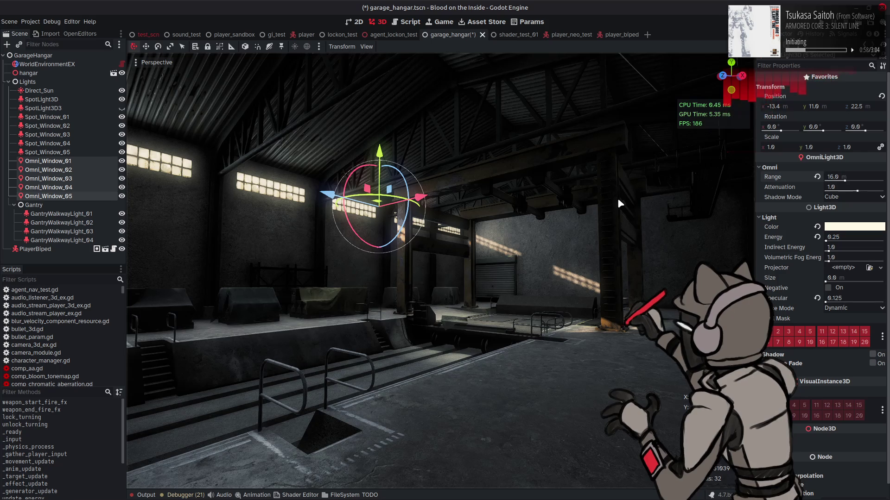
Deselect the window lights and save the hangar scene.
click(592, 222)
right_drag(592, 223, 593, 222)
key(ctrl+s)
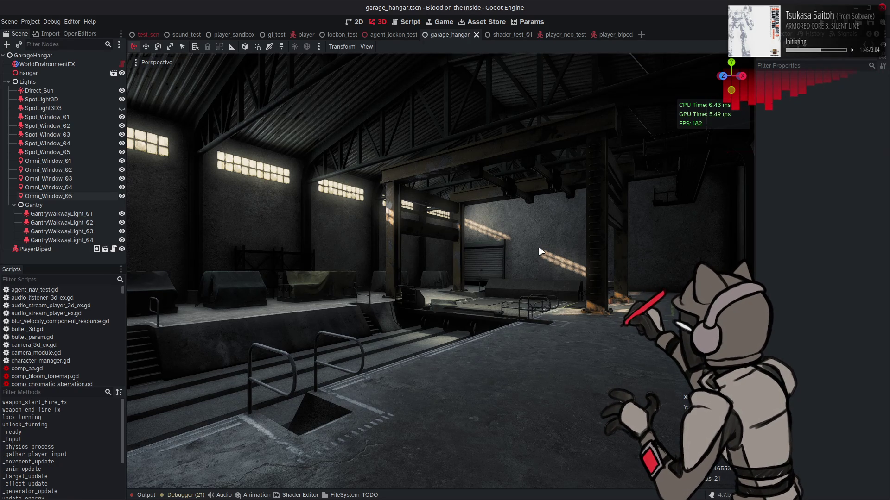
Select the WorldEnvironmentEX node to show its ambient light and fog settings.
mouse_move(546, 255)
right_down()
mouse_move(538, 252)
mouse_move(547, 252)
right_up()
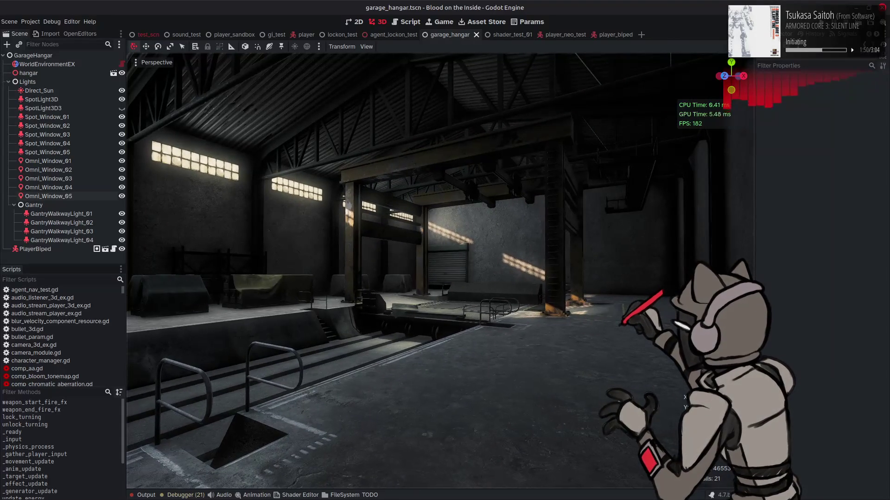
click(51, 64)
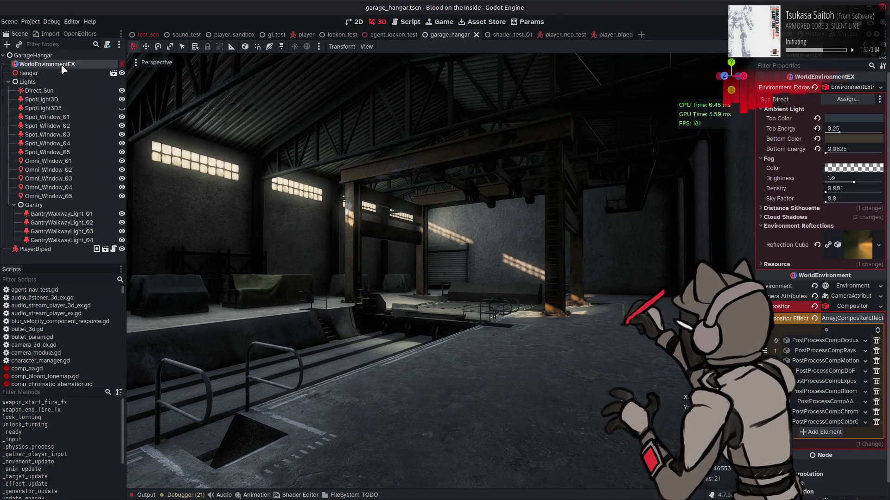
Lower the ambient top energy to 0.125 and save the scene.
mouse_move(841, 133)
mouse_down()
mouse_move(825, 133)
mouse_move(833, 133)
mouse_up()
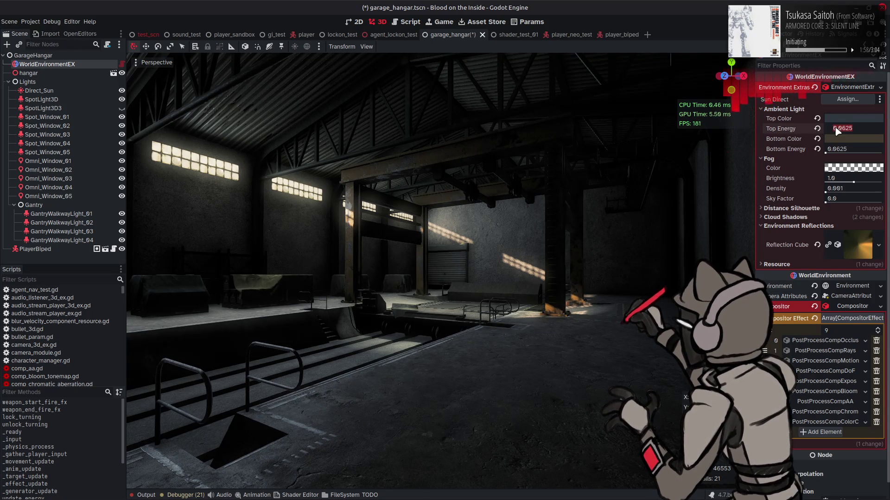
key(Return)
right_drag(605, 203, 573, 207)
click(551, 222)
click(551, 227)
key(ctrl+s)
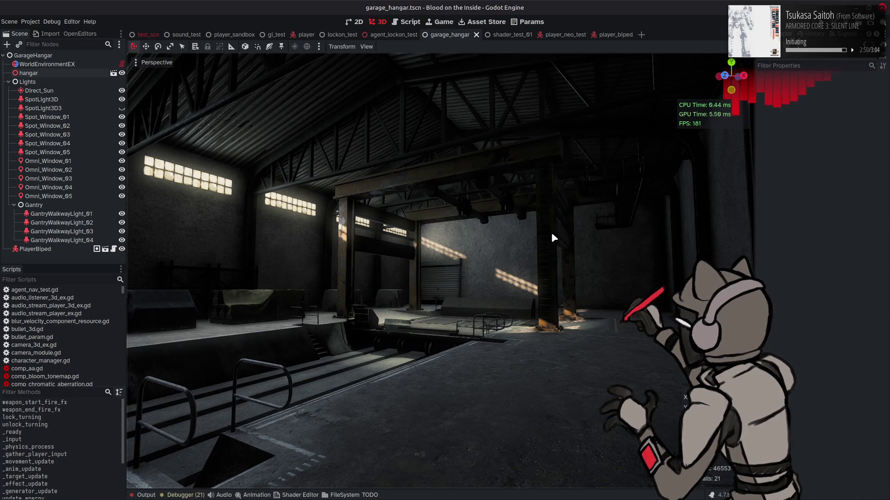
Save the hangar scene again and open the player.gd script.
right_drag(554, 236, 537, 231)
key(ctrl+s)
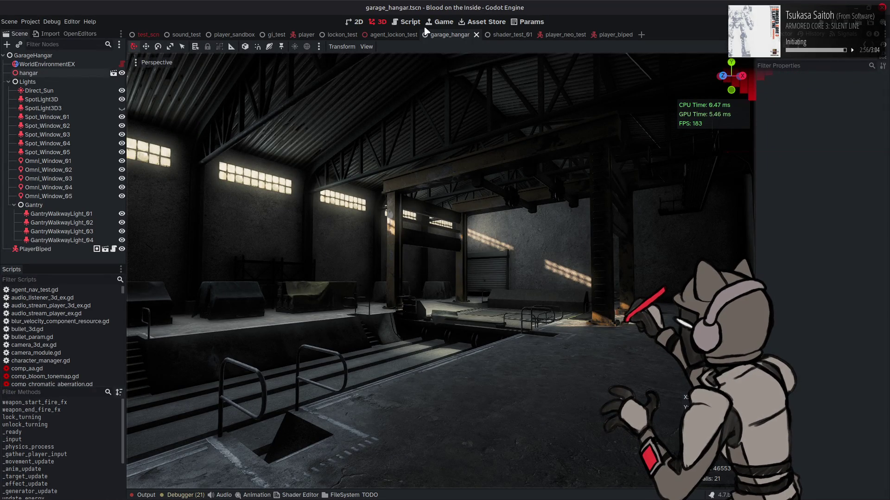
click(408, 21)
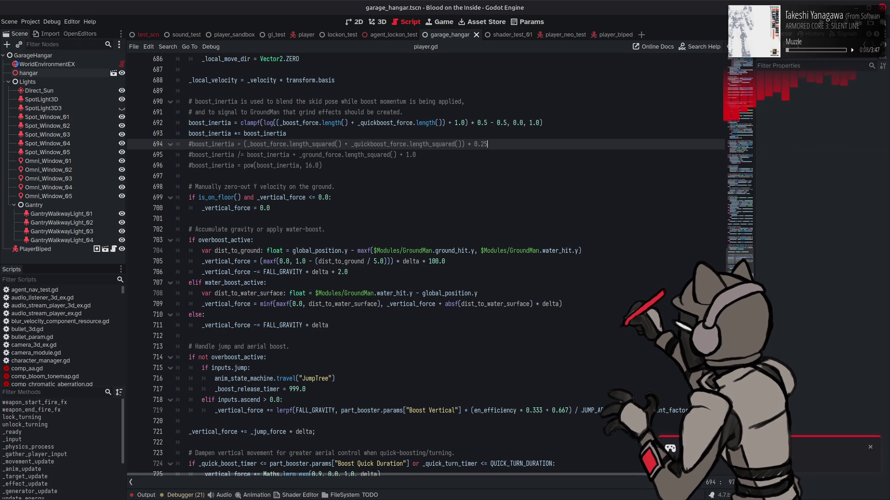
Run the project with F5 to launch the relit hangar in the Game workspace.
mouse_move(803, 495)
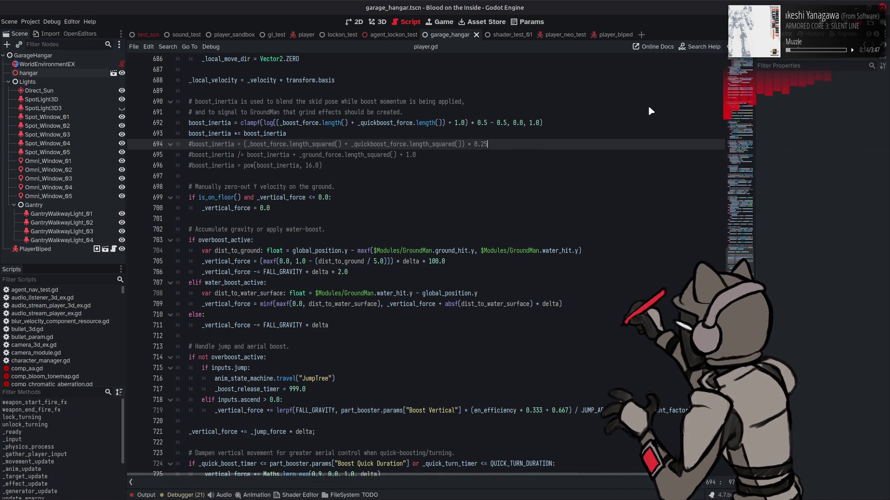
key(F5)
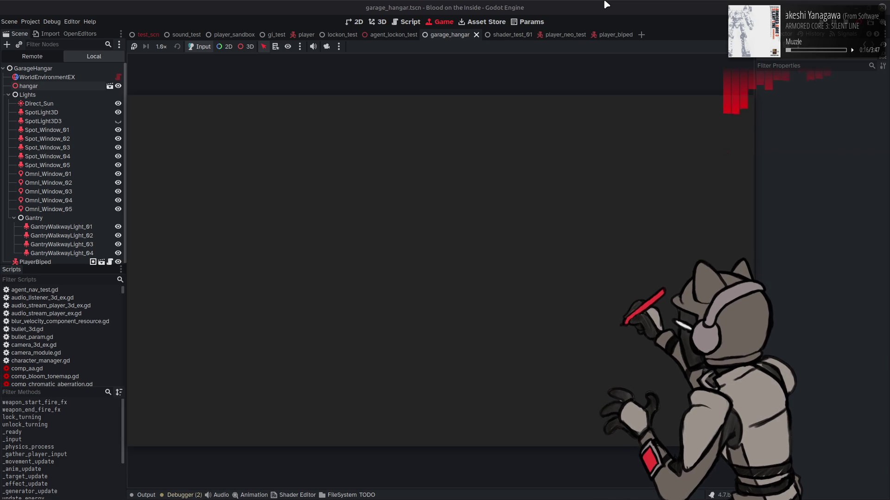